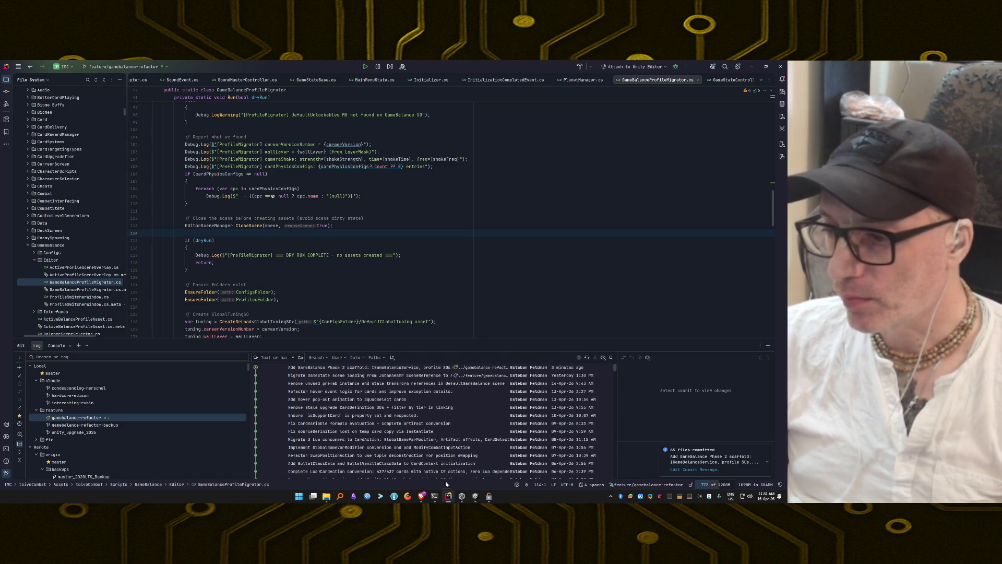
# Leave Rider and bring the PowerShell terminal running the Claude Code session to the front
pyautogui.click(476, 497)
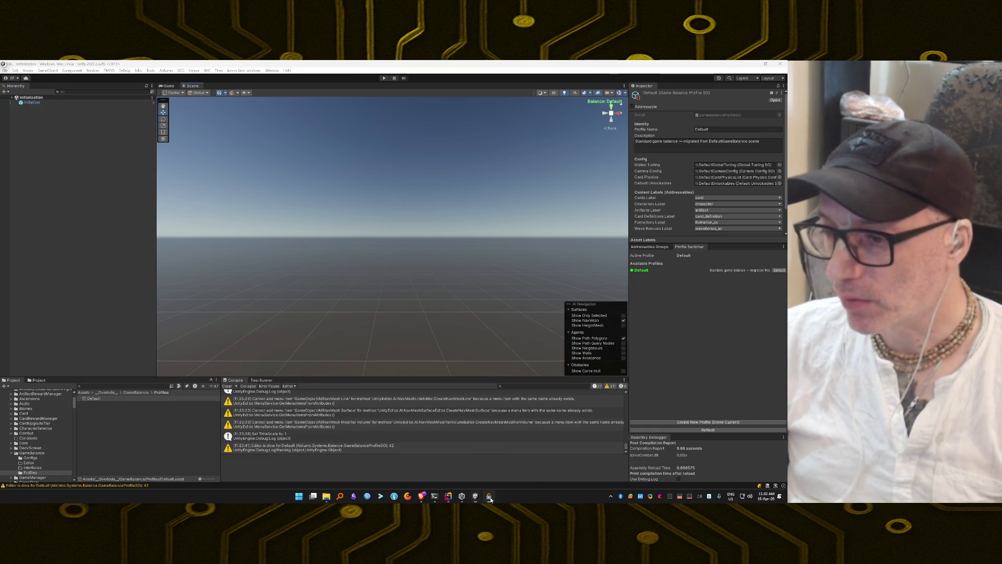
pyautogui.click(434, 496)
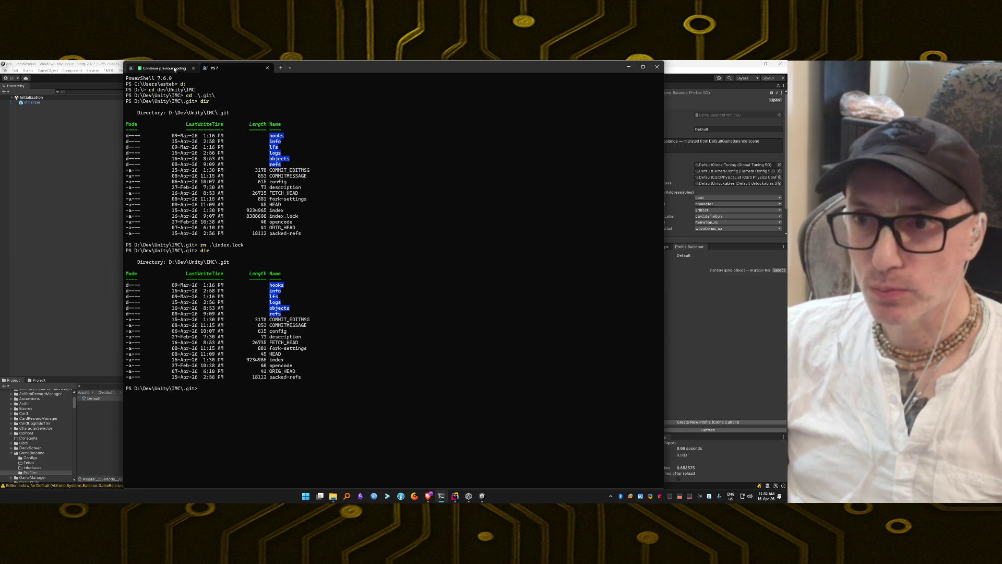
pyautogui.click(163, 68)
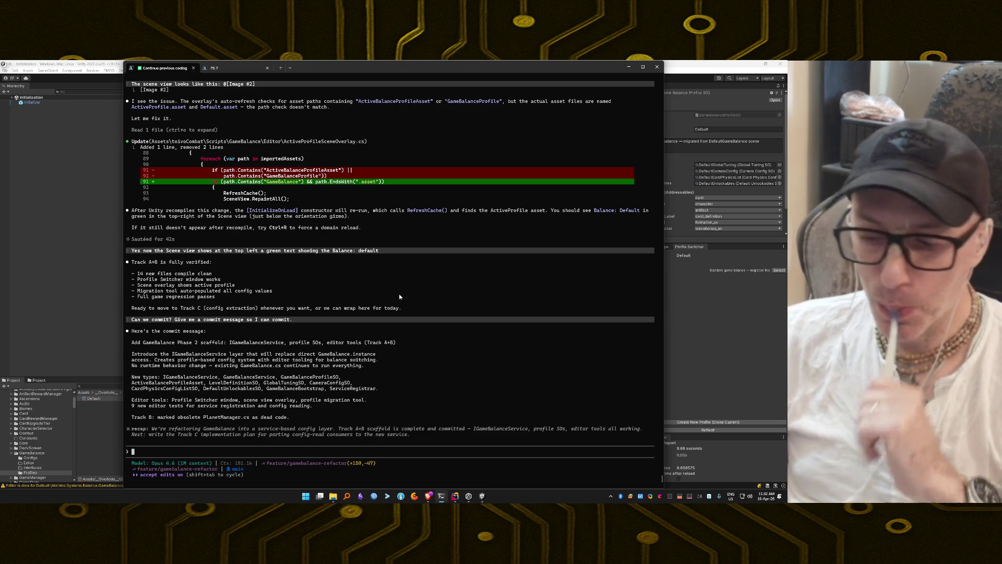
# Tell Claude 'Done, lets save session to start a new fresh one.'
pyautogui.write('Done')
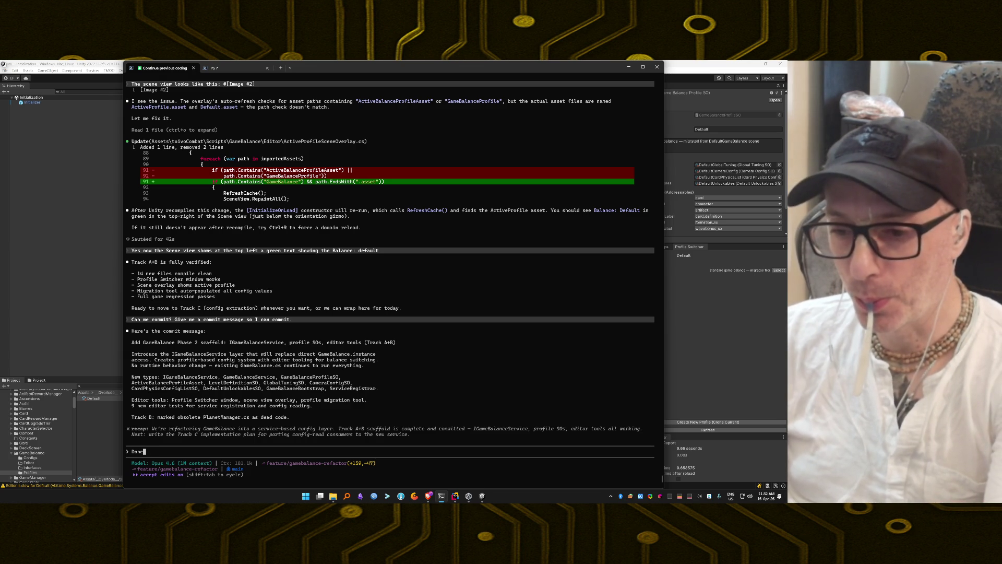
pyautogui.write(', lets save ')
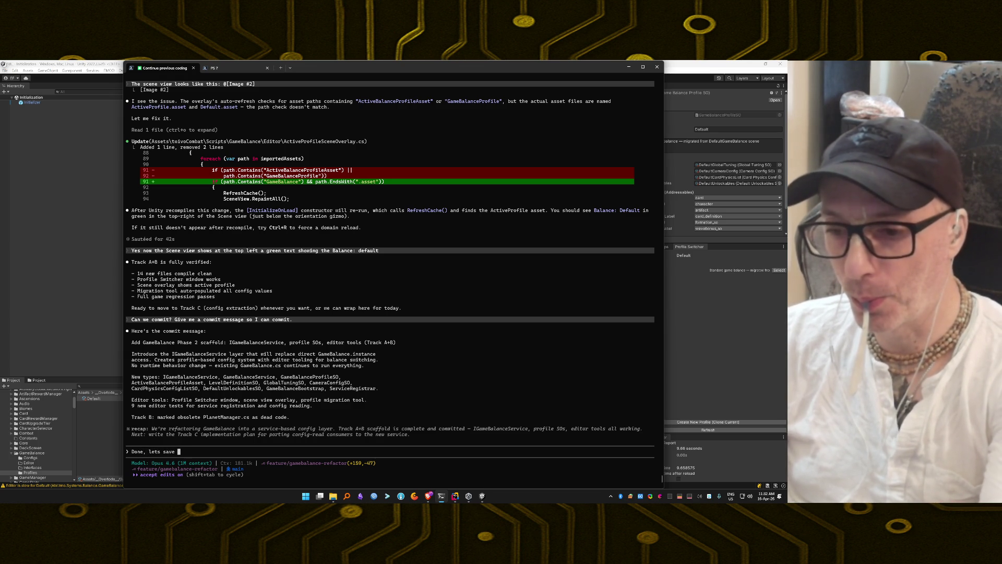
pyautogui.write('session to s')
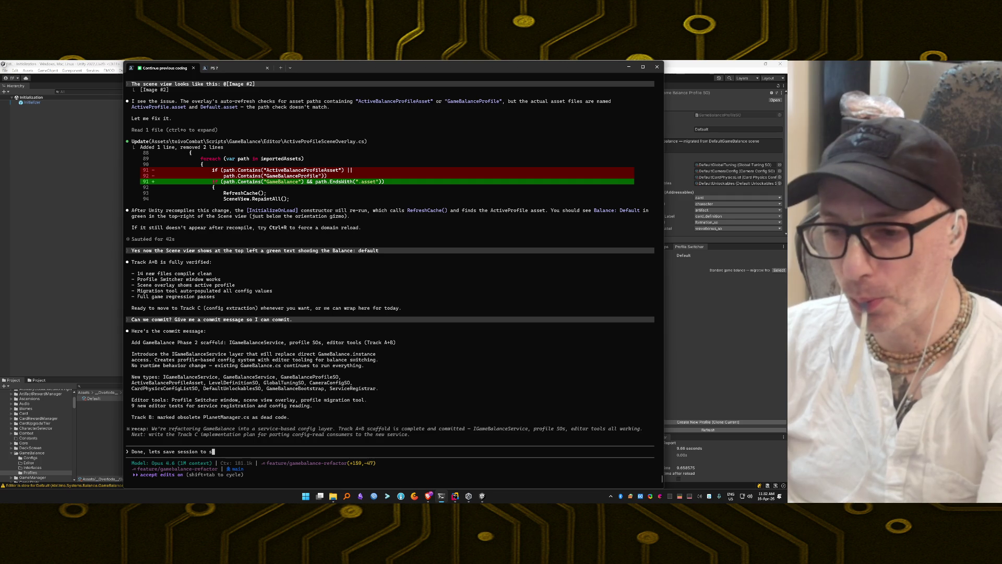
pyautogui.write('tart a new ')
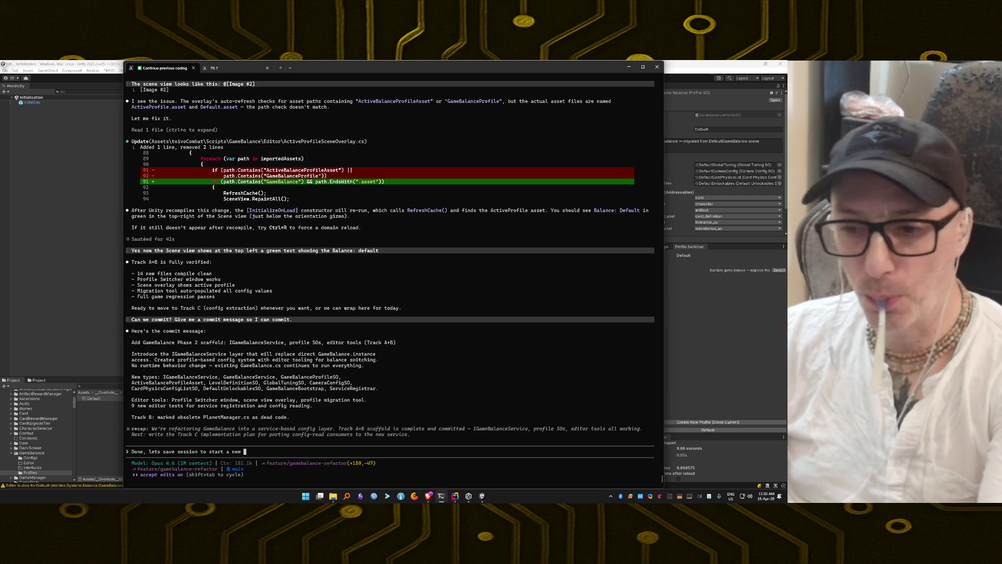
pyautogui.write('fresh one.')
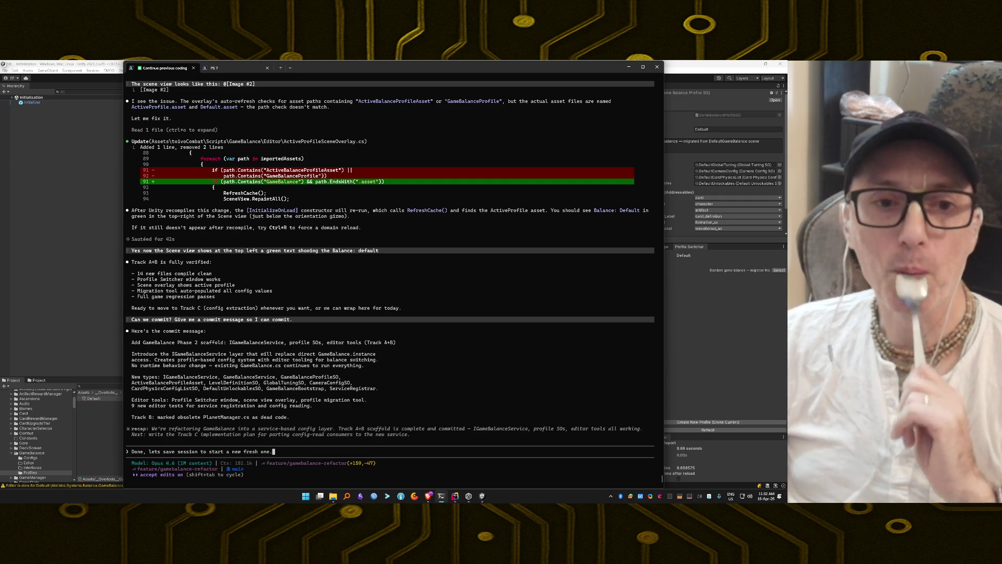
pyautogui.press('Return')
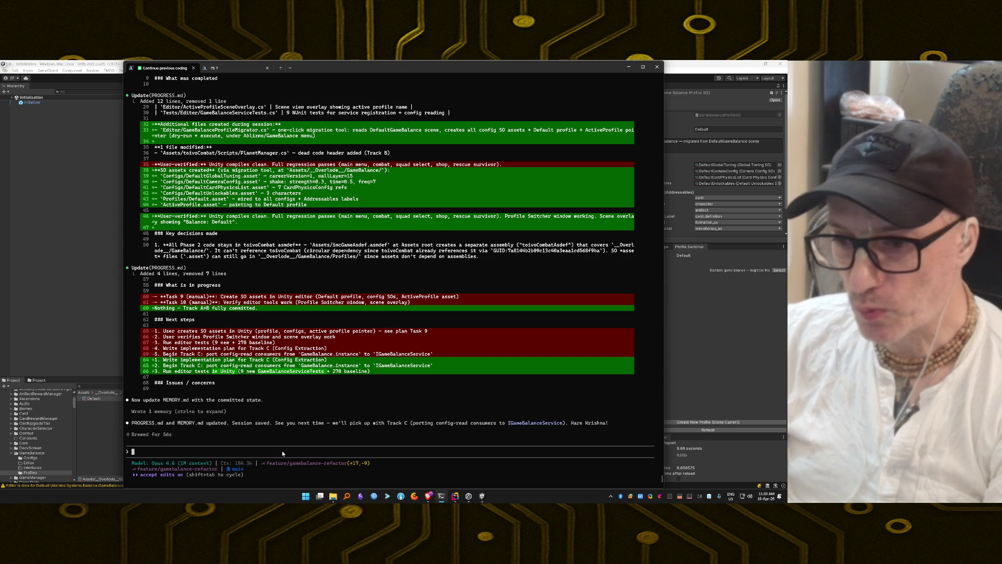
# Exit Claude Code, clear the terminal and launch a fresh claude session
pyautogui.write('exit')
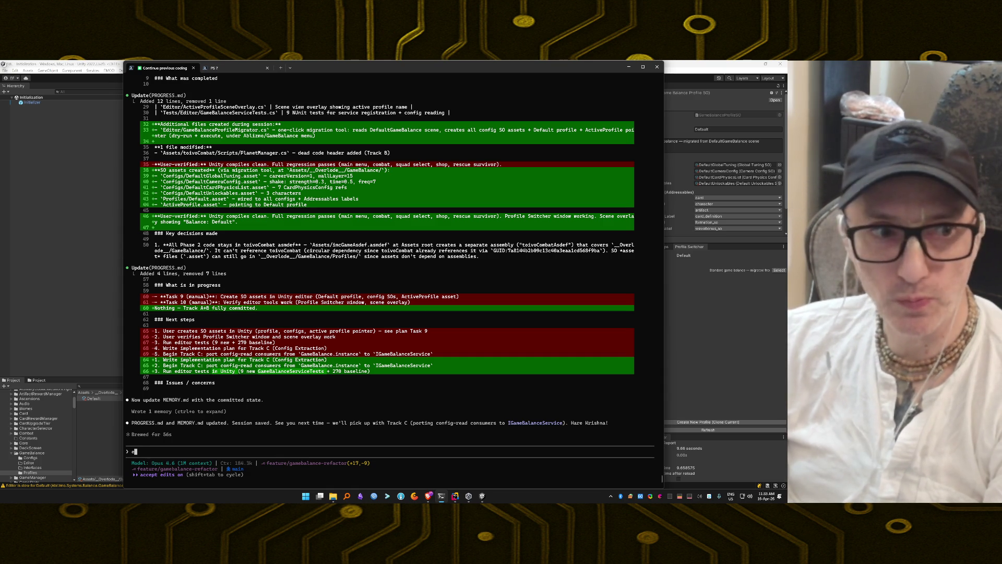
pyautogui.press('Return')
pyautogui.write('clear')
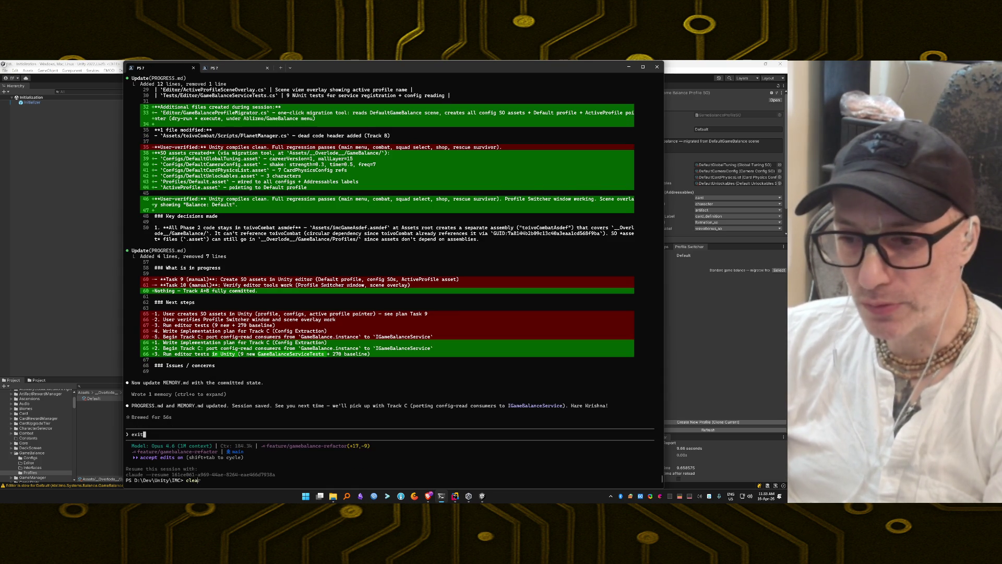
pyautogui.press('Return')
pyautogui.write('claude')
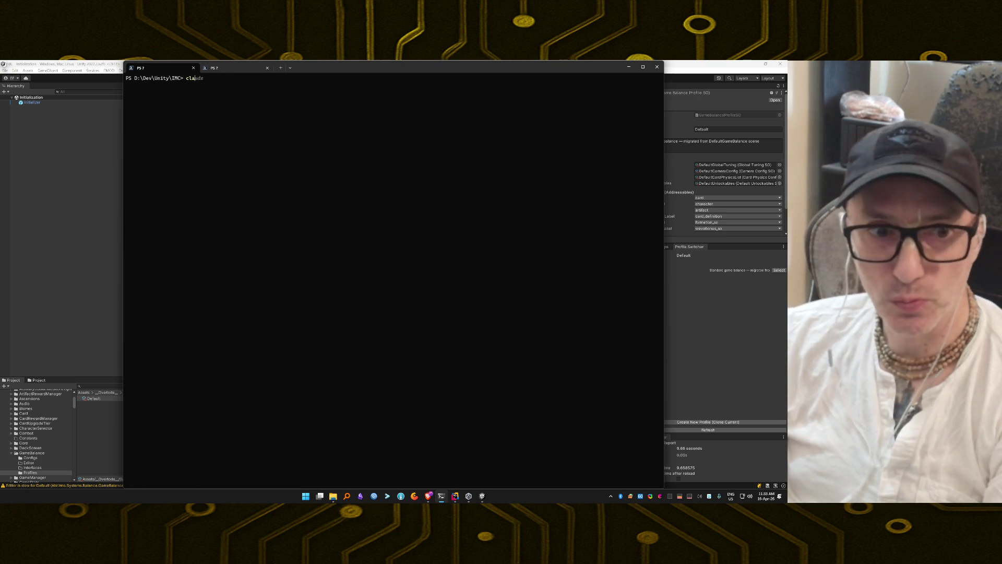
pyautogui.press('Return')
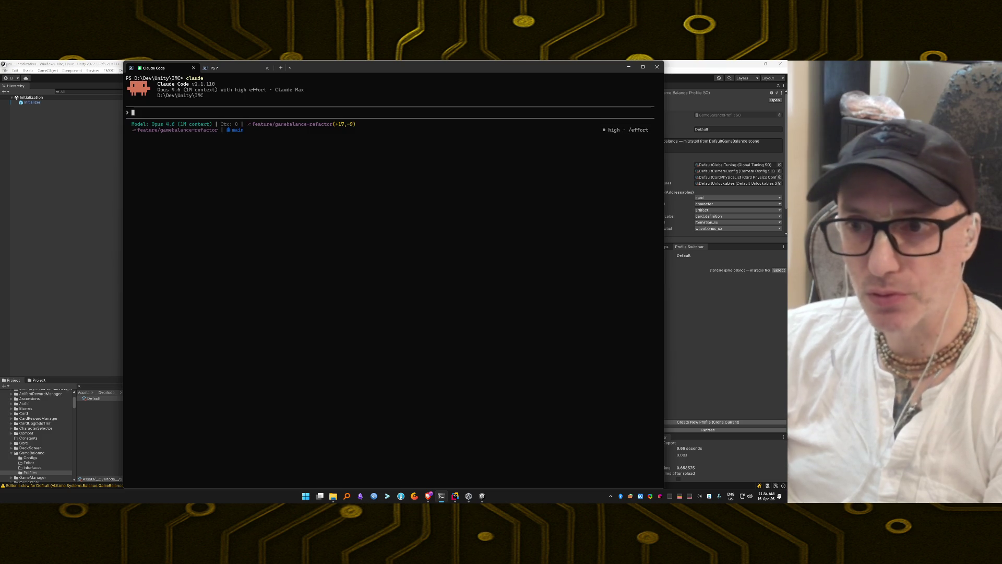
# Run /start in the new session, then check the effort level with /effort
pyautogui.write('/start')
pyautogui.press('Return')
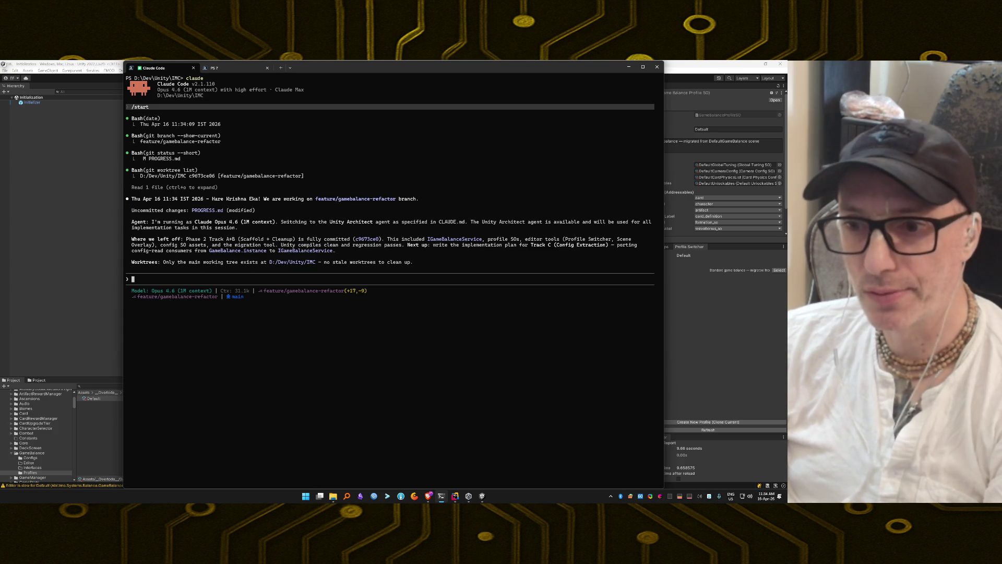
pyautogui.write('/effort')
pyautogui.press('Return')
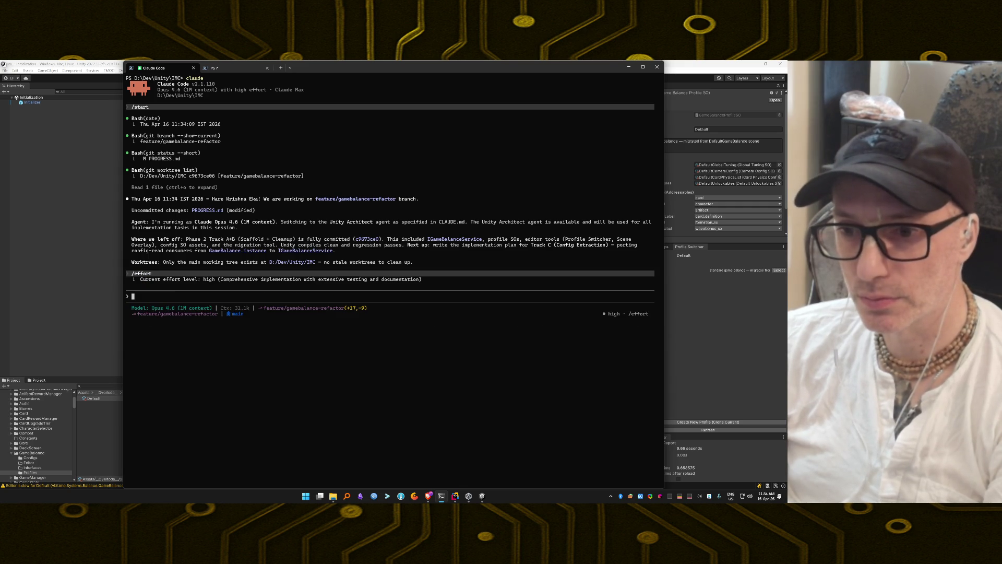
# Send Claude the message 'High Claude. Lets continue.'
pyautogui.write('High')
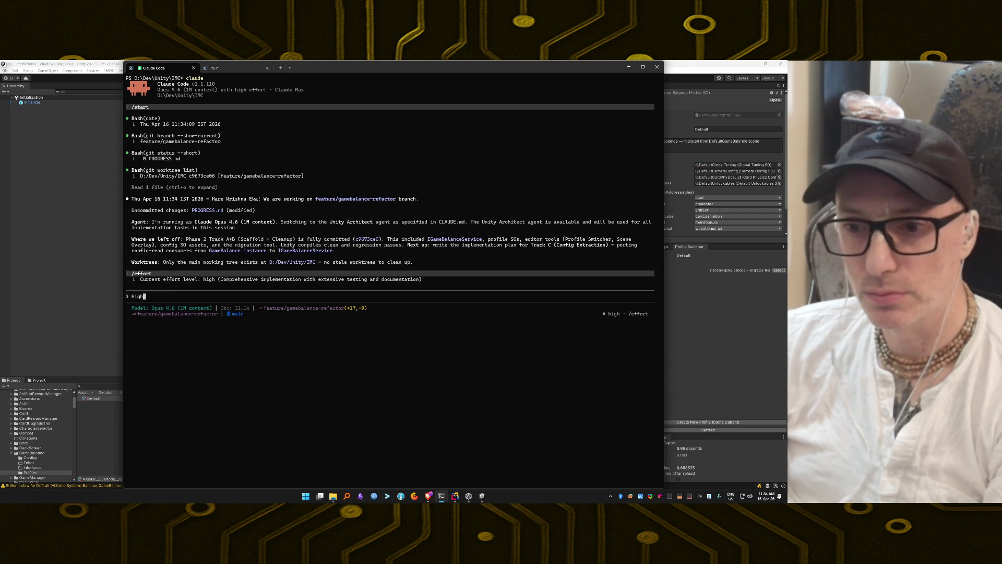
pyautogui.write(' Claude. LE')
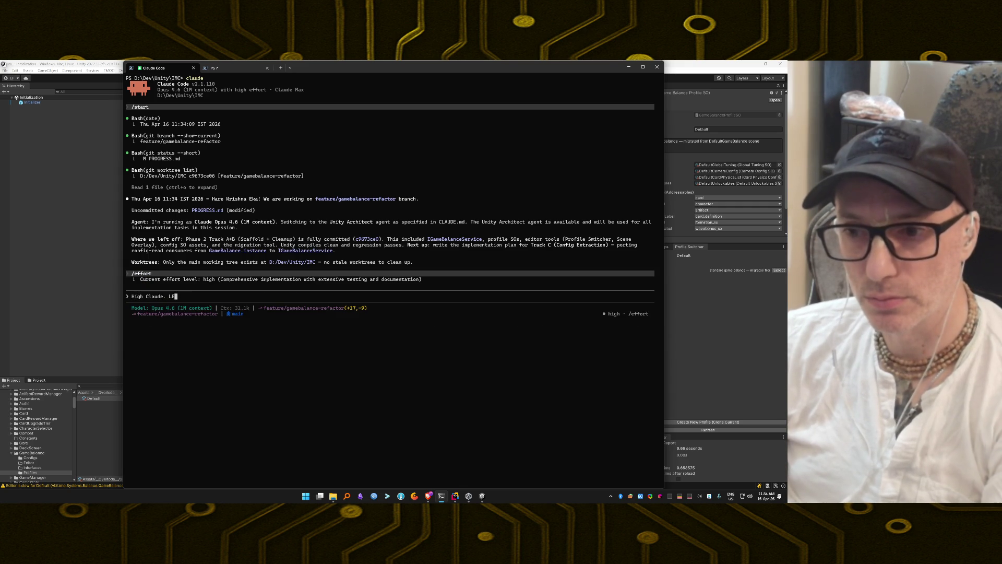
pyautogui.press('BackSpace')
pyautogui.write('ets ')
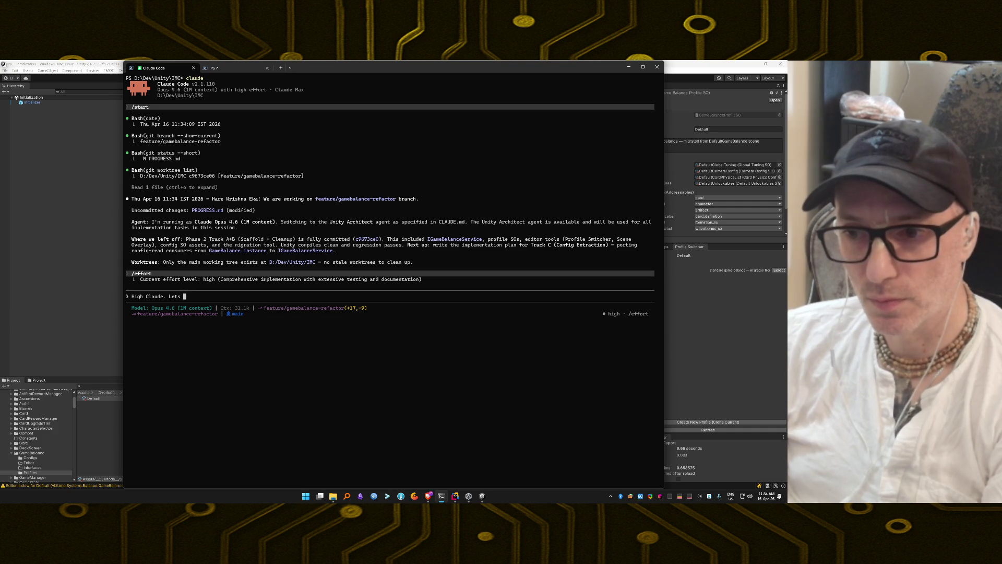
pyautogui.write('continue.')
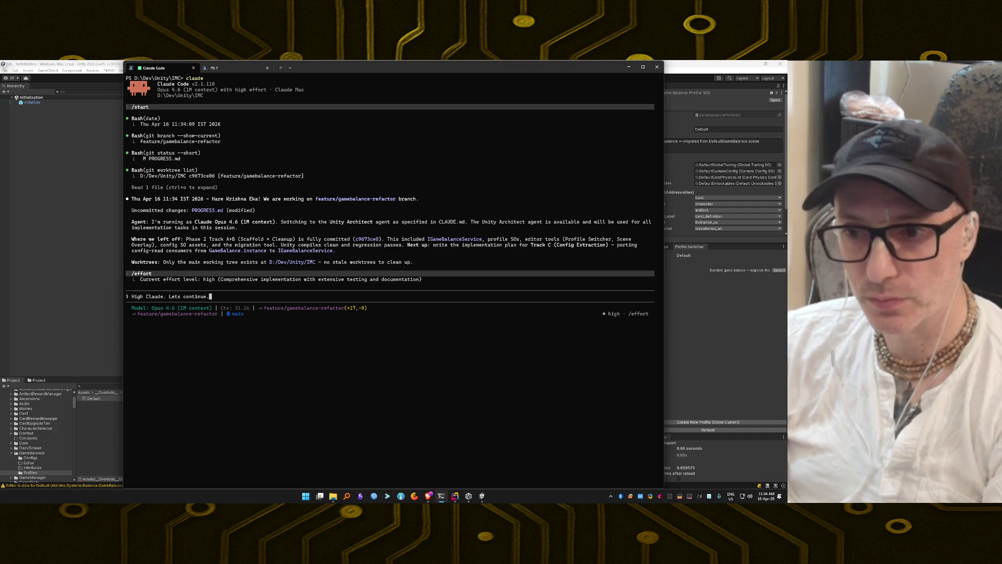
pyautogui.press('Return')
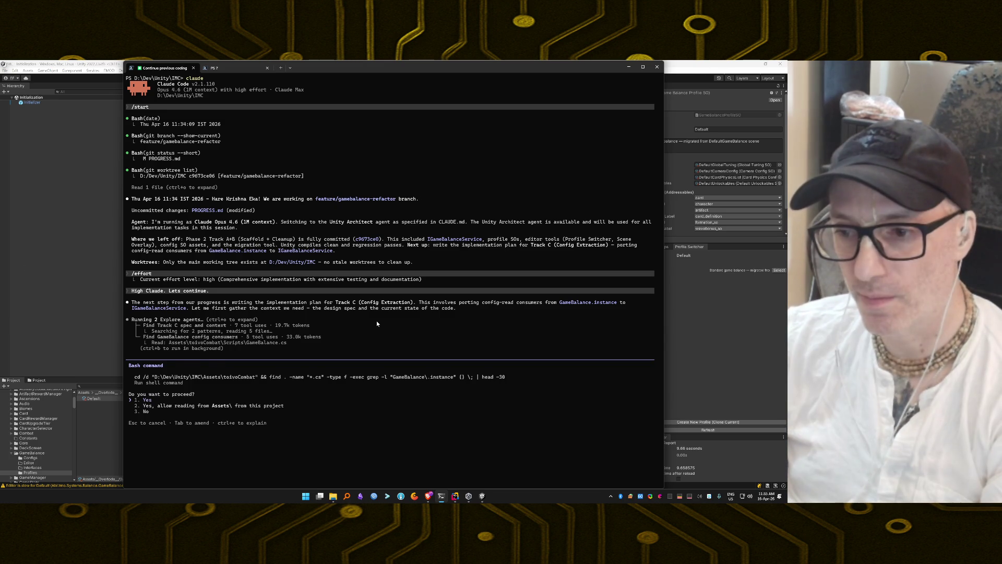
# Allow Claude to run the Bash search of .cs files for GameBalance.instance
pyautogui.press('Return')
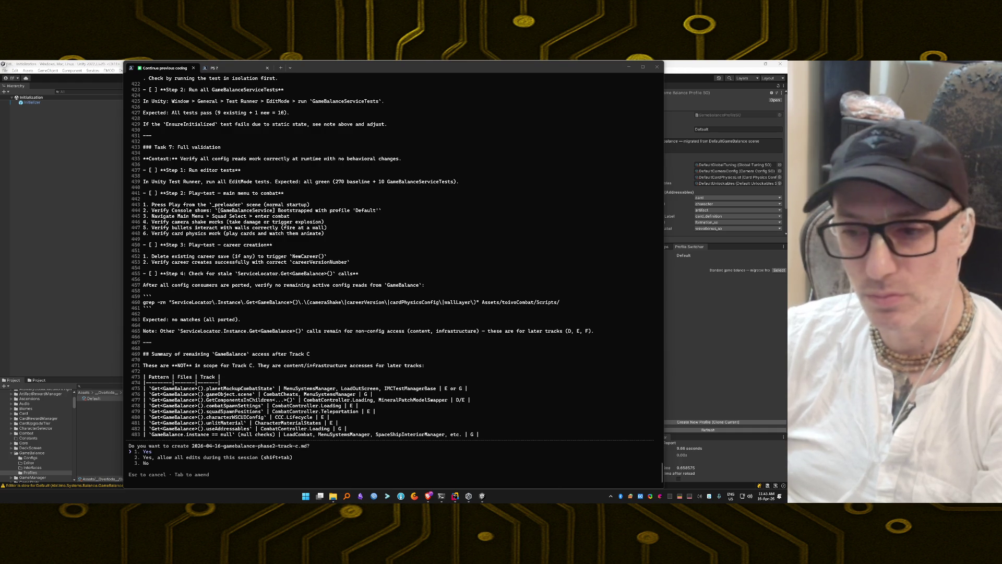
# Approve Claude writing the Track C plan markdown file
pyautogui.click(392, 355)
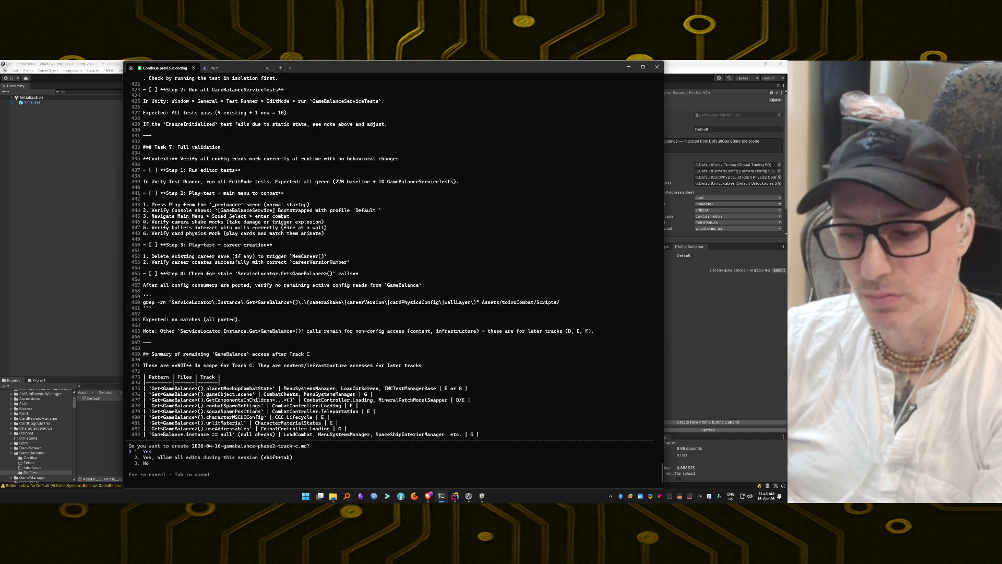
pyautogui.press('Return')
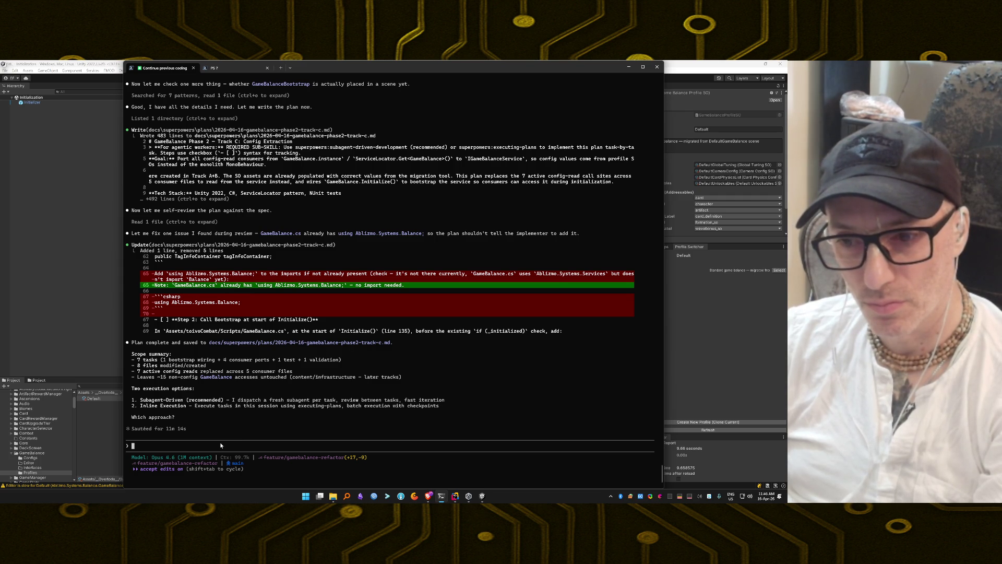
# Choose option 1, Subagent-Driven execution, for the Track C tasks, then switch to the browser
pyautogui.write('1')
pyautogui.press('Return')
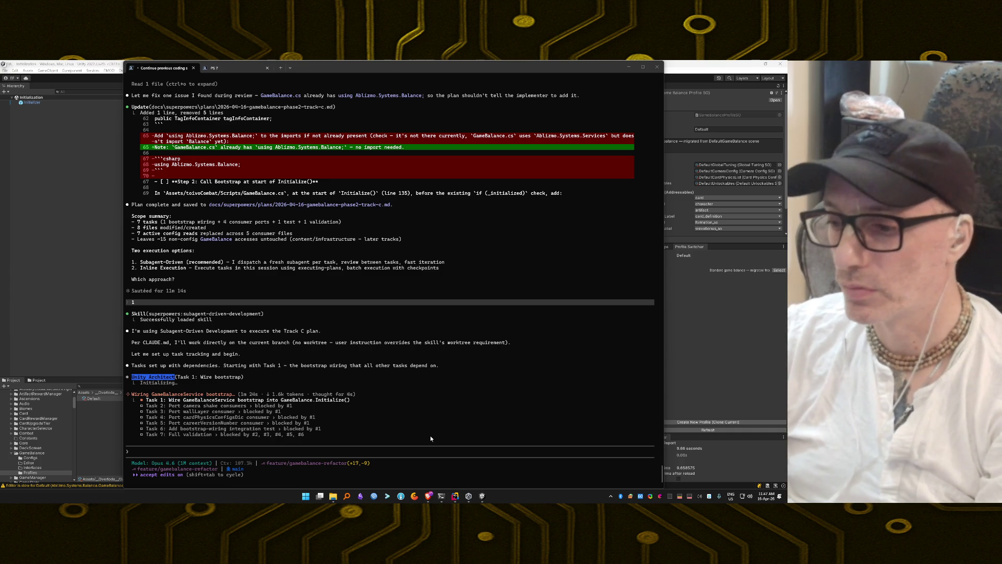
pyautogui.click(429, 496)
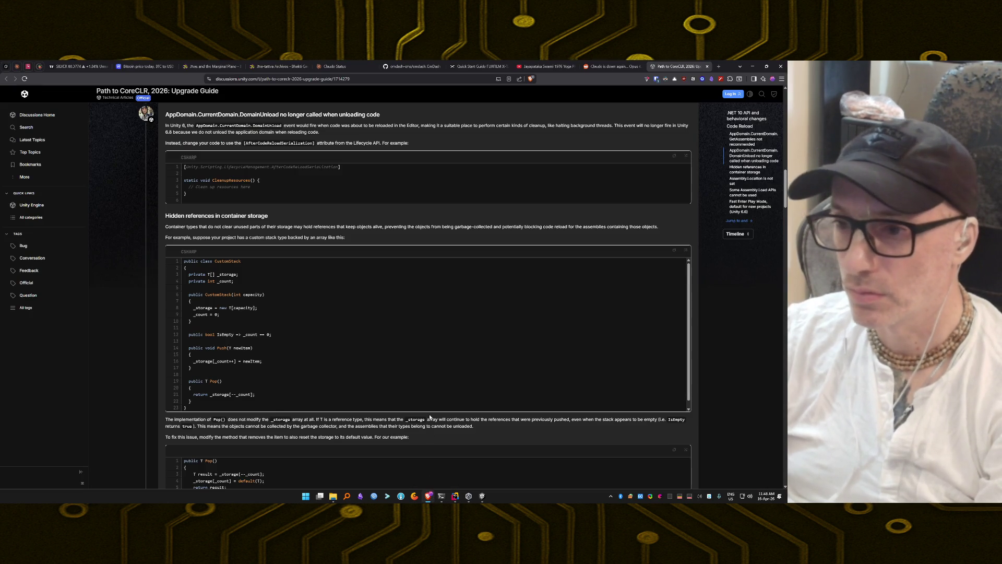
pyautogui.hotkey('ctrl', 't')
pyautogui.write('a')
pyautogui.press('Return')
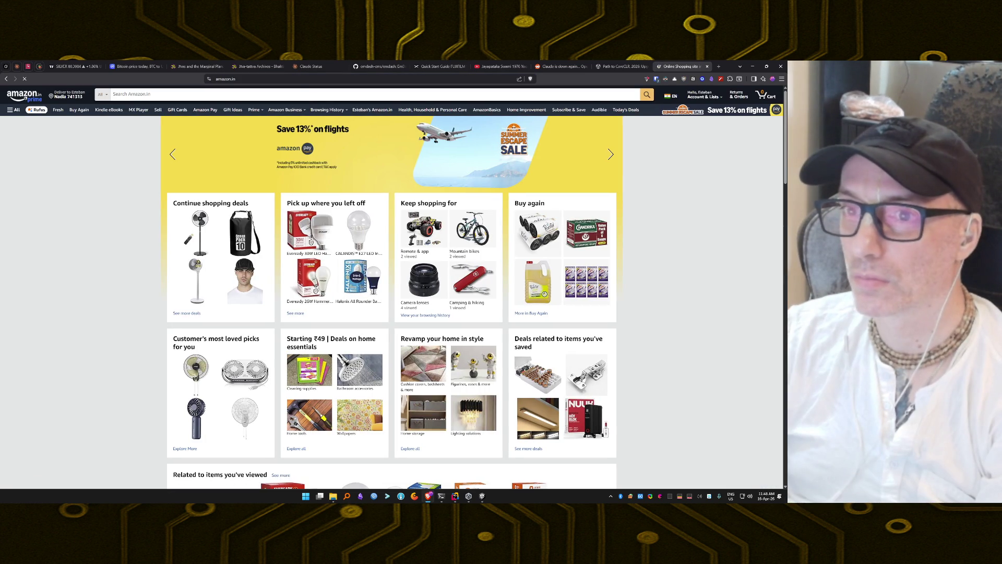
pyautogui.click(334, 94)
pyautogui.write('broom')
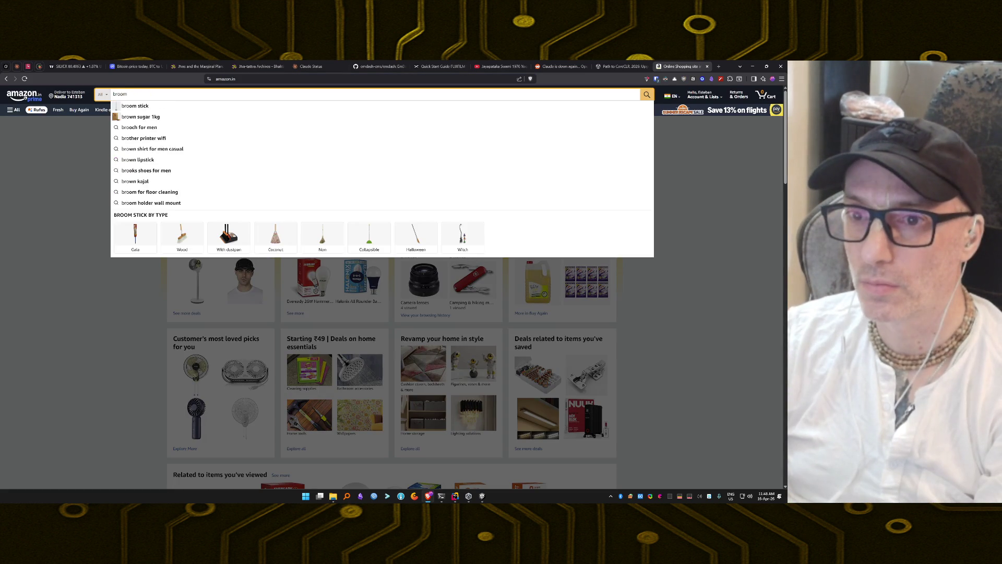
pyautogui.press('Return')
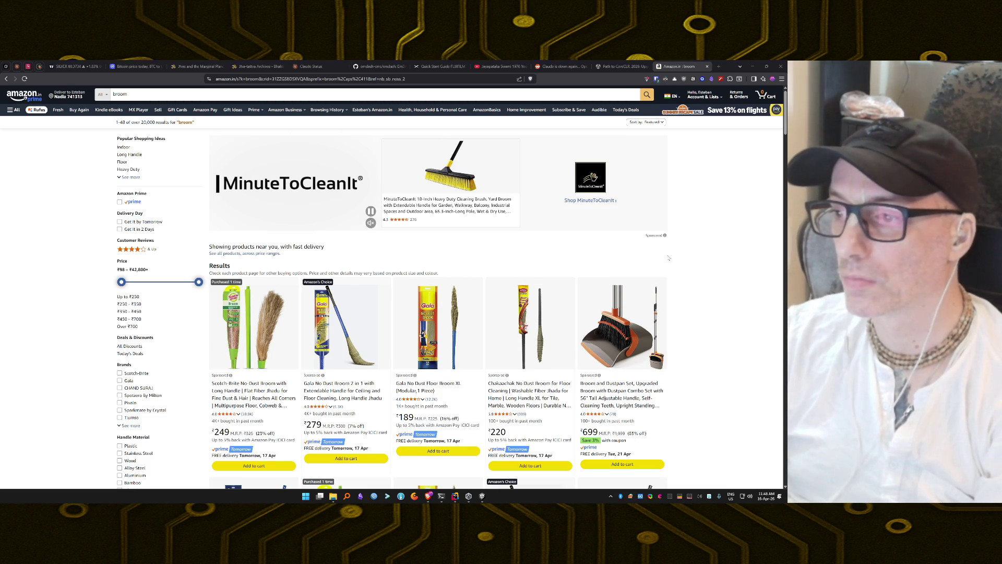
pyautogui.scroll(-3, 708, 301)
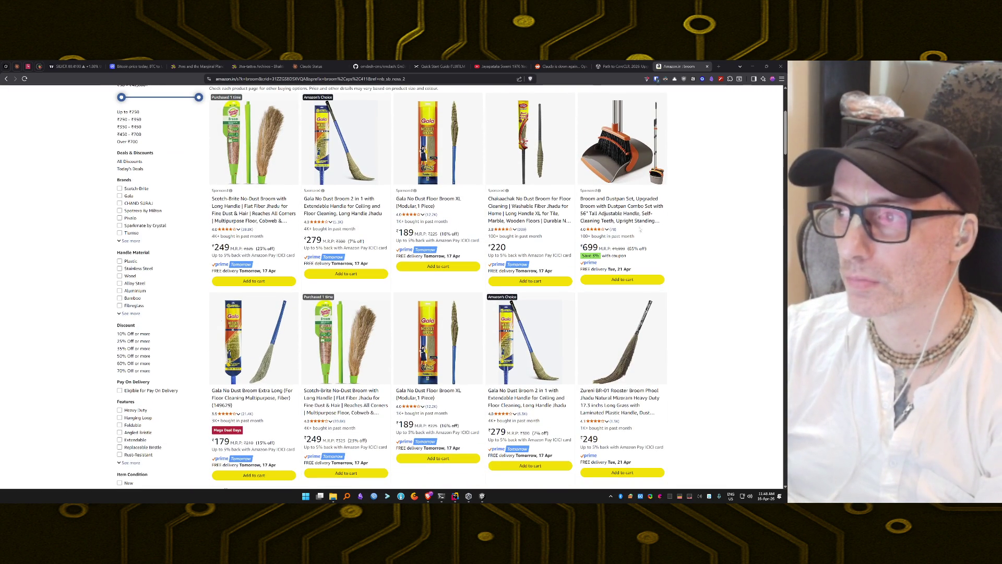
pyautogui.scroll(-10, 612, 250)
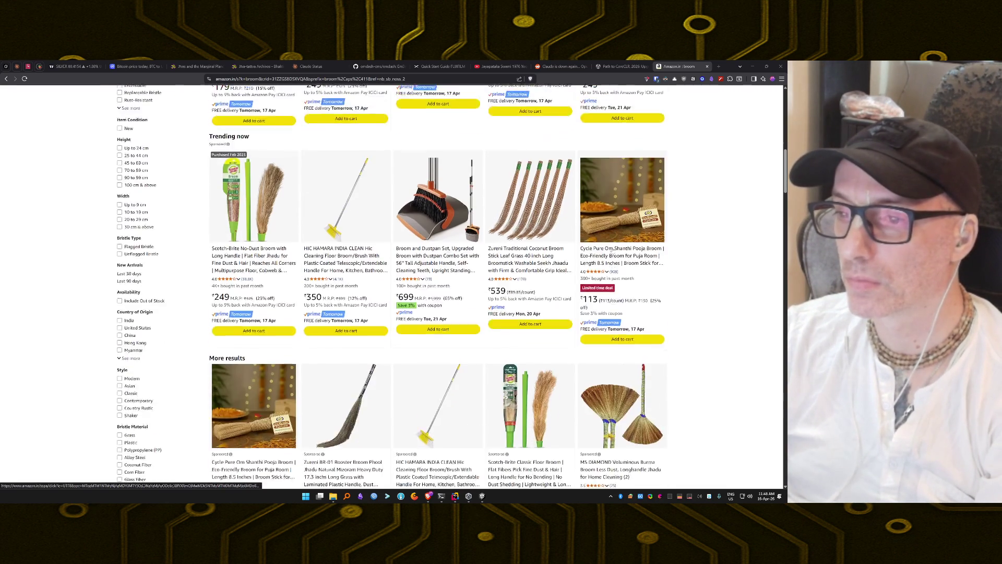
pyautogui.scroll(1, 421, 99)
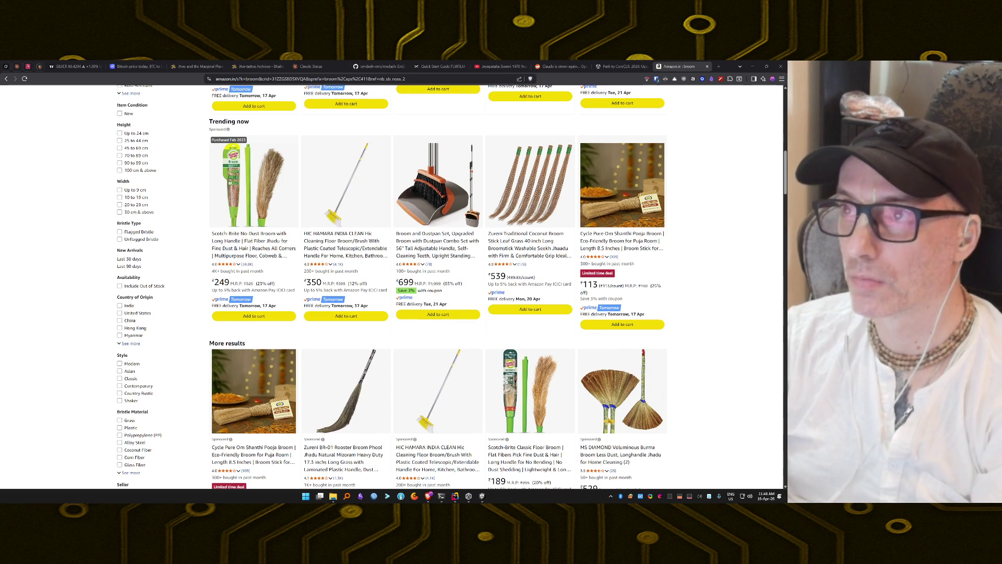
pyautogui.scroll(-3, 671, 385)
pyautogui.scroll(-5, 671, 385)
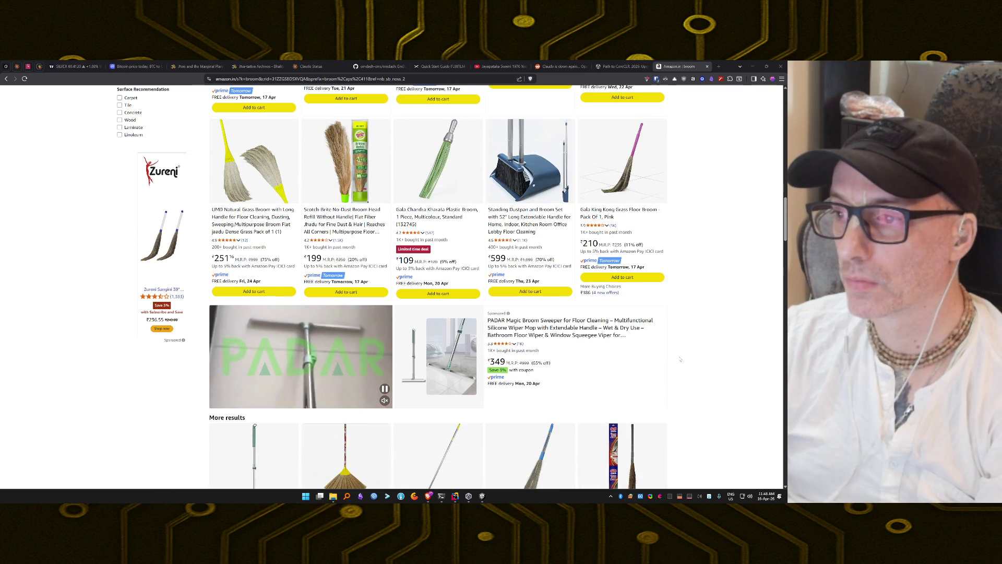
pyautogui.scroll(-5, 692, 356)
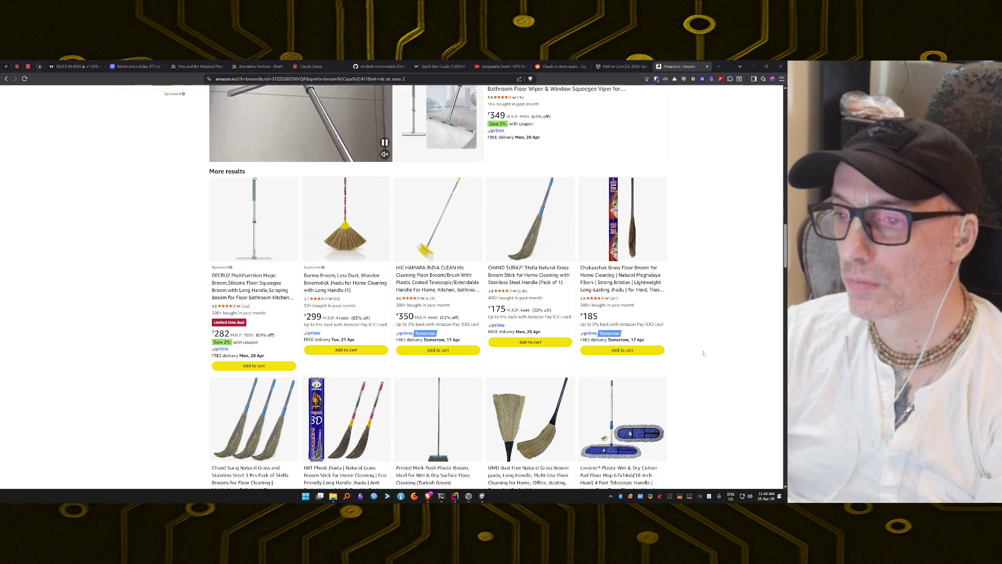
pyautogui.scroll(-2, 715, 355)
pyautogui.scroll(2, 726, 350)
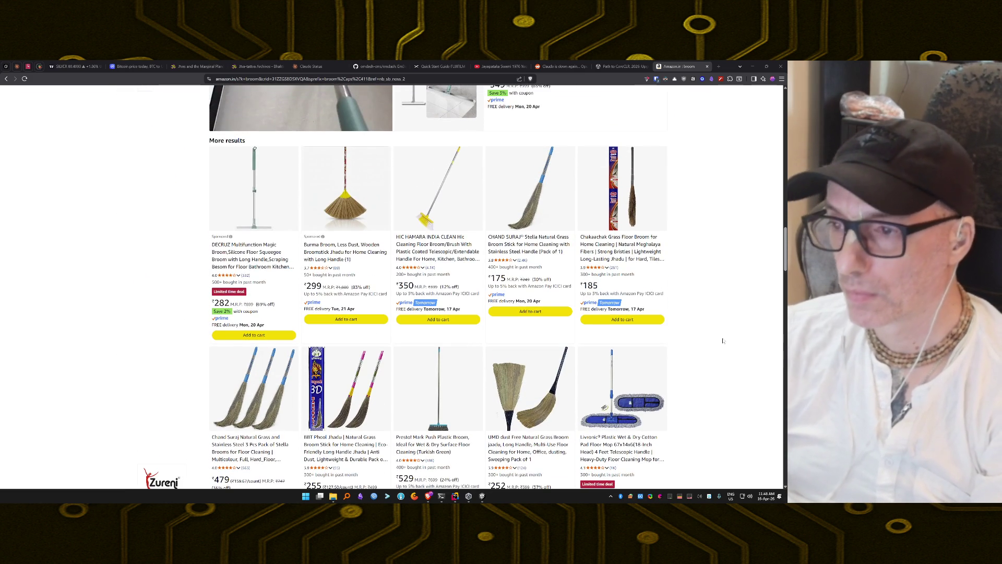
pyautogui.press('ctrl+Print')
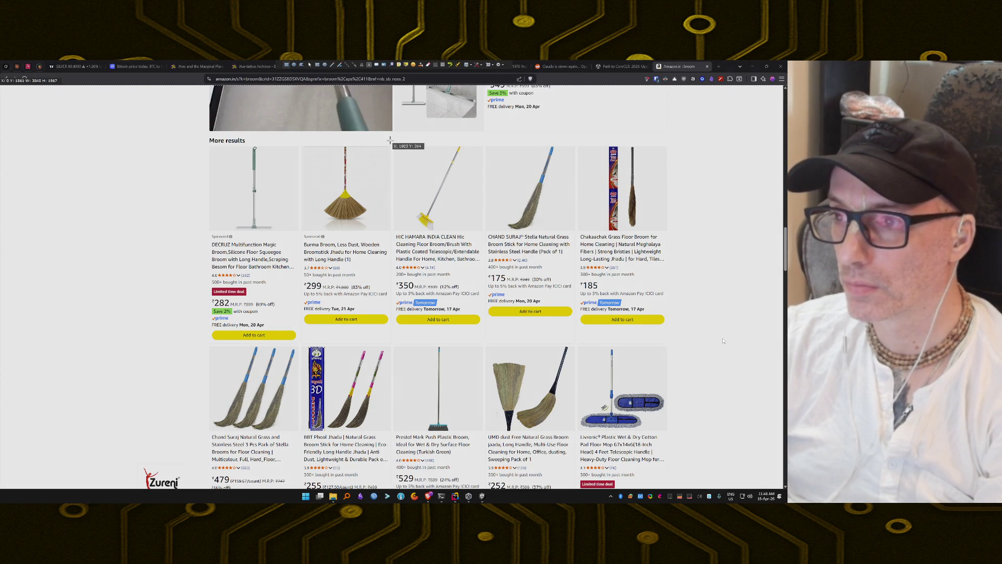
# Capture the HIC HAMARA broom listing, copy the image, and return to the CoreCLR guide
pyautogui.moveTo(390, 143)
pyautogui.mouseDown()
pyautogui.moveTo(459, 188)
pyautogui.moveTo(482, 266)
pyautogui.moveTo(483, 329)
pyautogui.mouseUp()
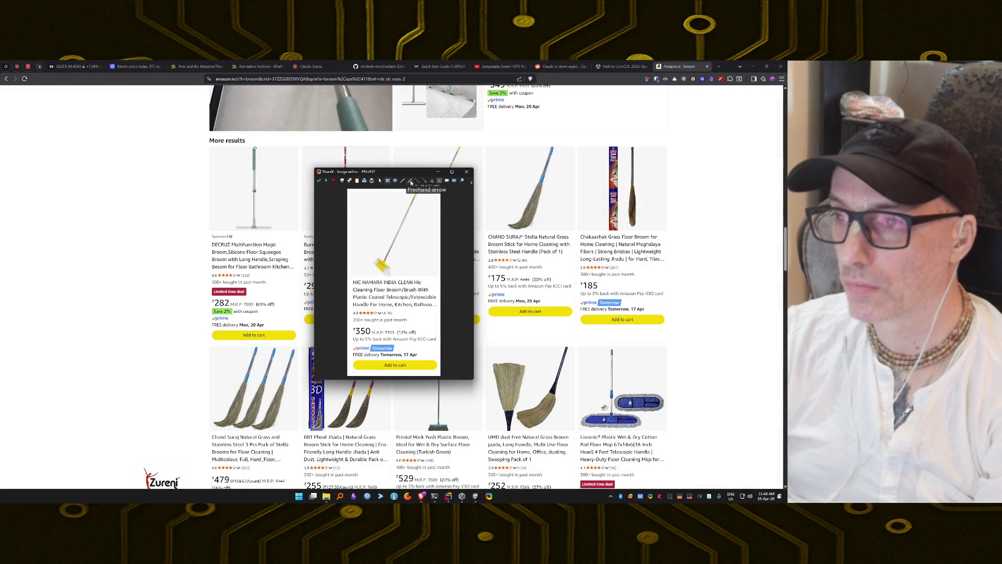
pyautogui.click(357, 181)
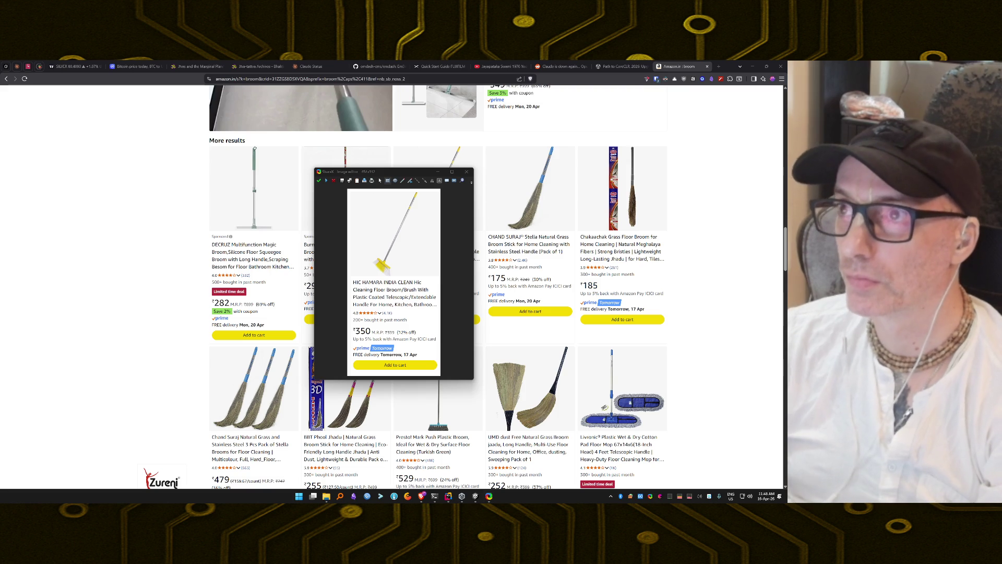
pyautogui.click(621, 66)
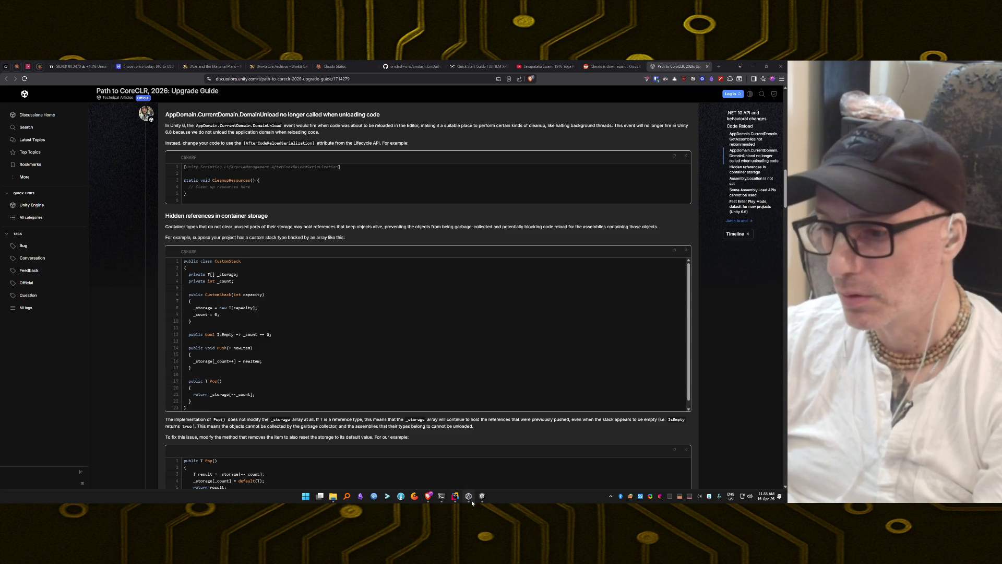
# Bring Claude Code forward and approve the git diff --stat command for Task 7
pyautogui.click(442, 498)
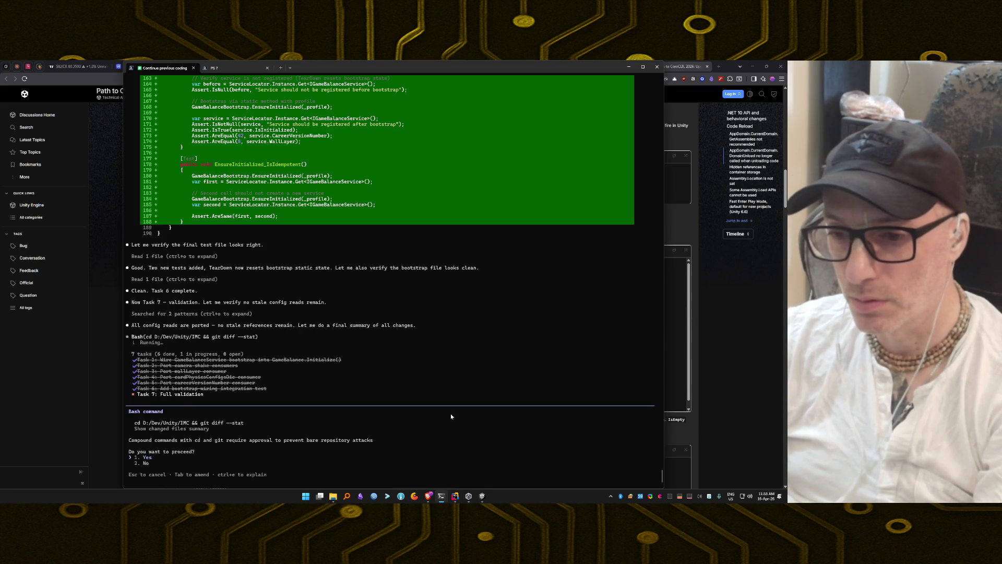
pyautogui.press('Return')
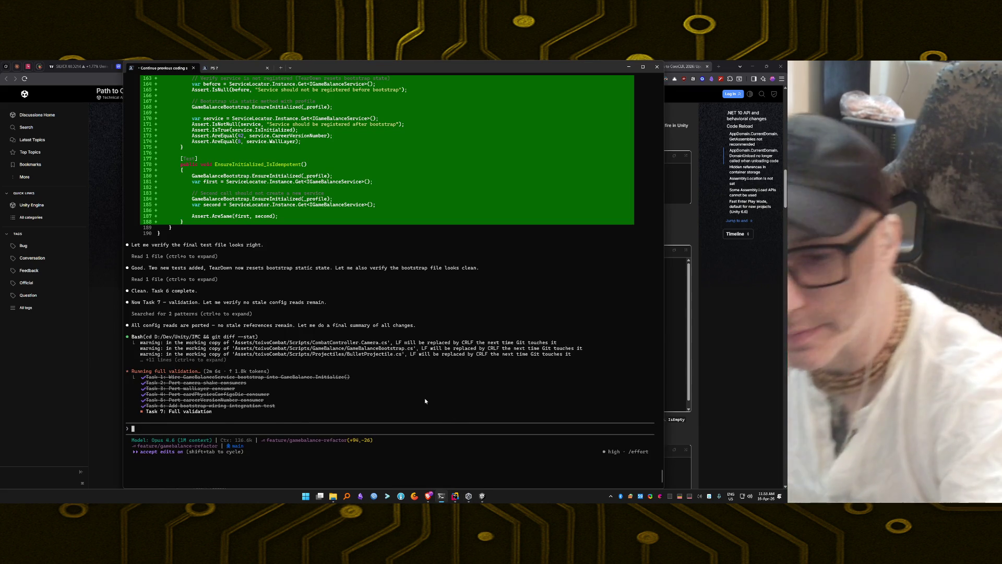
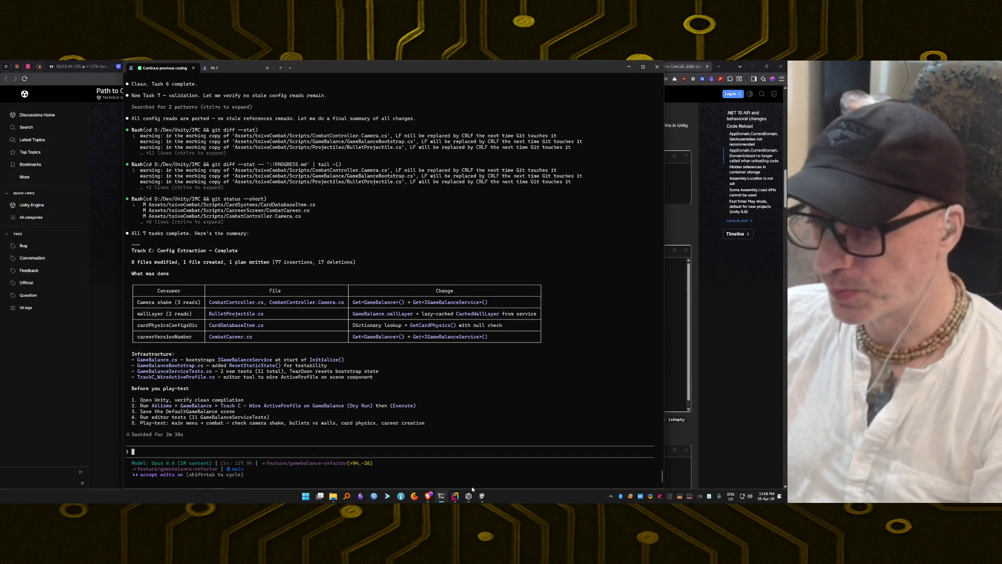
# Bring the Unity editor forward from the Claude Code terminal to check script compilation
pyautogui.click(482, 496)
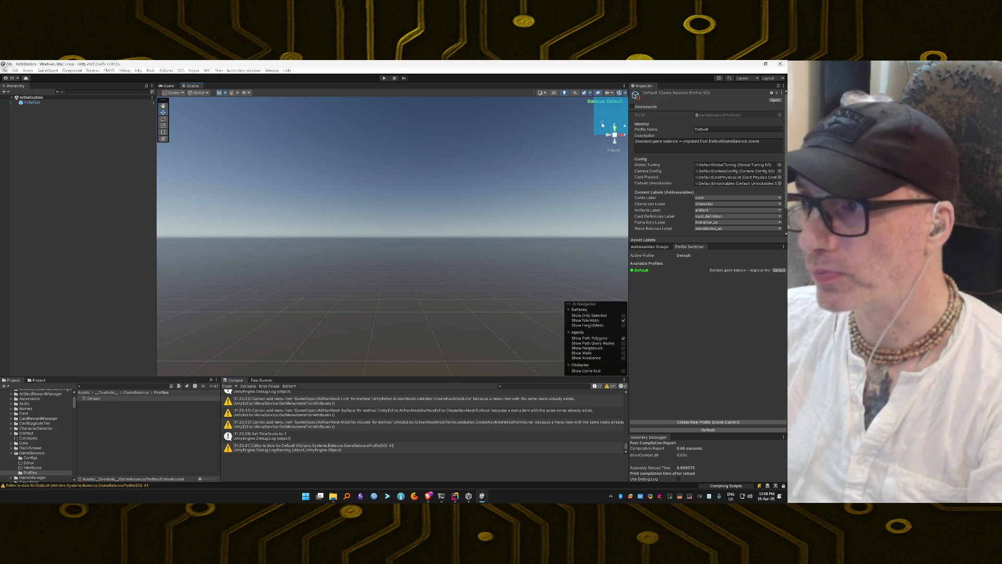
# Clear the Console and open the first CS0103 CachedWallLayer error in Rider to check quick fixes
pyautogui.moveTo(602, 131); pyautogui.dragTo(601, 125)
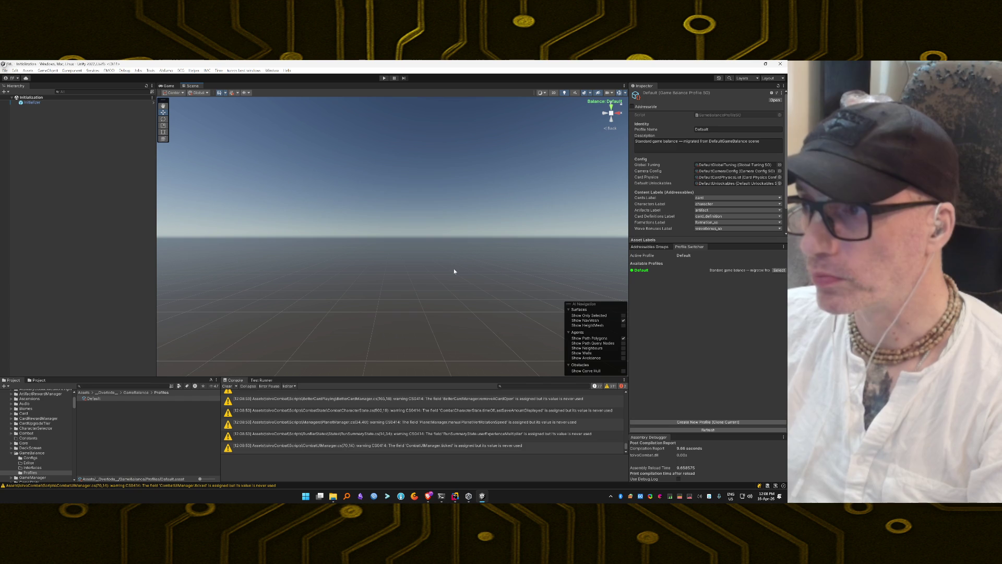
pyautogui.click(227, 387)
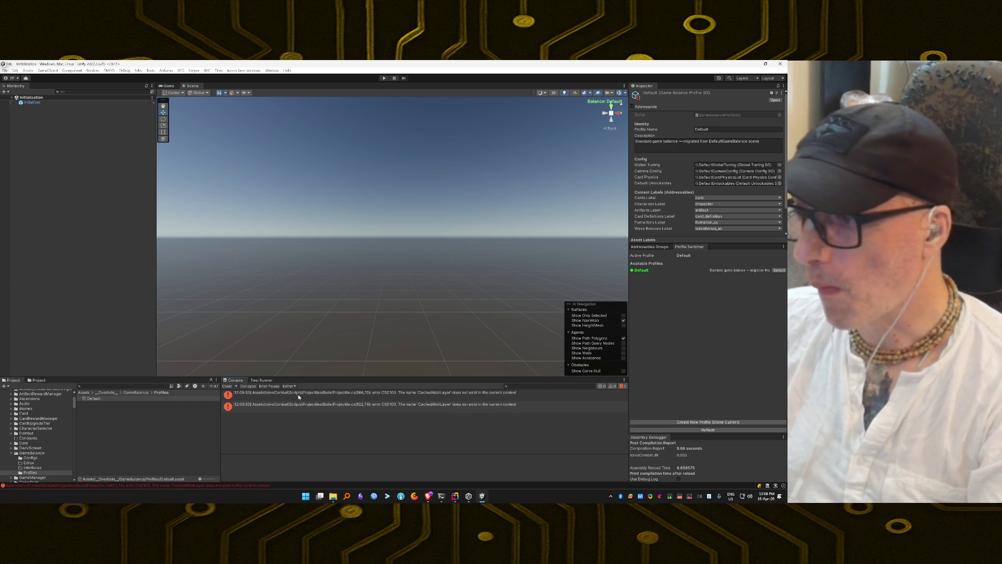
pyautogui.doubleClick(401, 398)
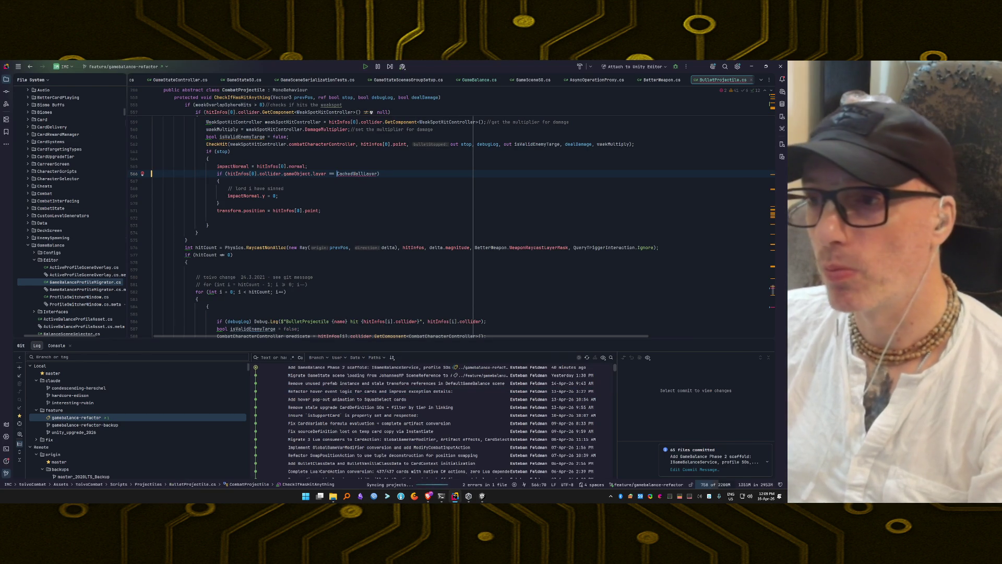
pyautogui.hotkey('alt', 'Return')
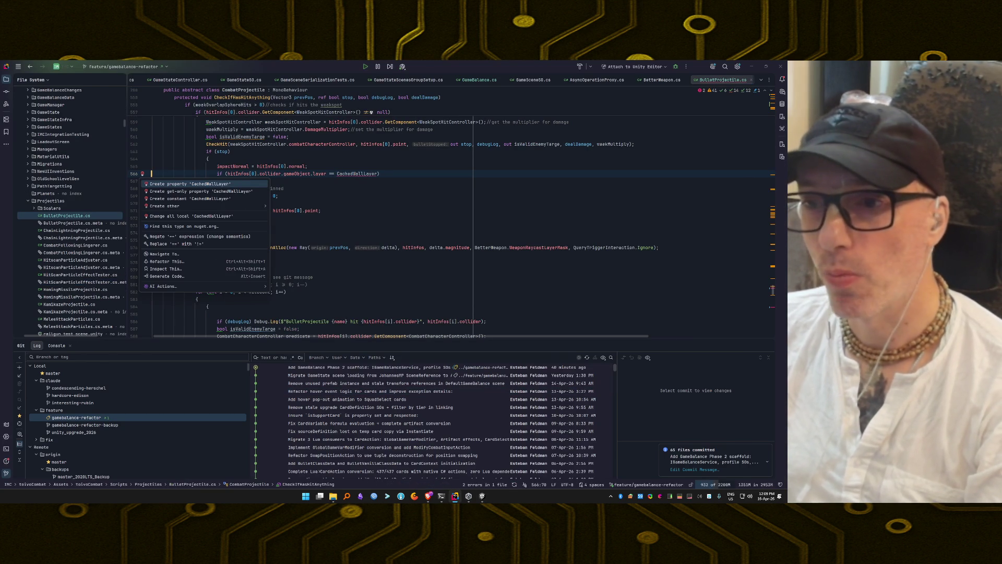
# Inspect the second CachedWallLayer error at line 822, then start a report to Claude Code
pyautogui.press('Return')
pyautogui.hotkey('alt', 'Tab')
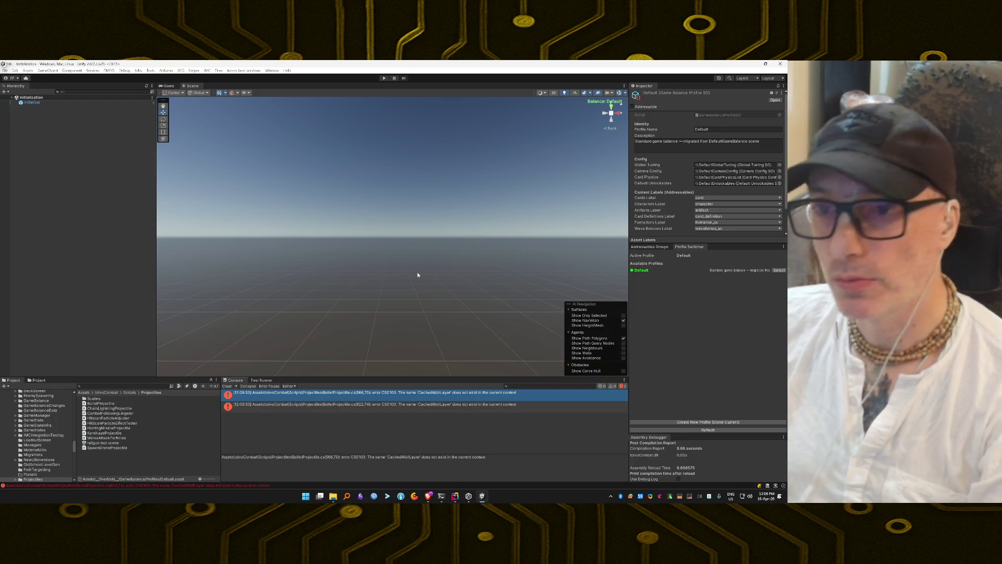
pyautogui.click(394, 404)
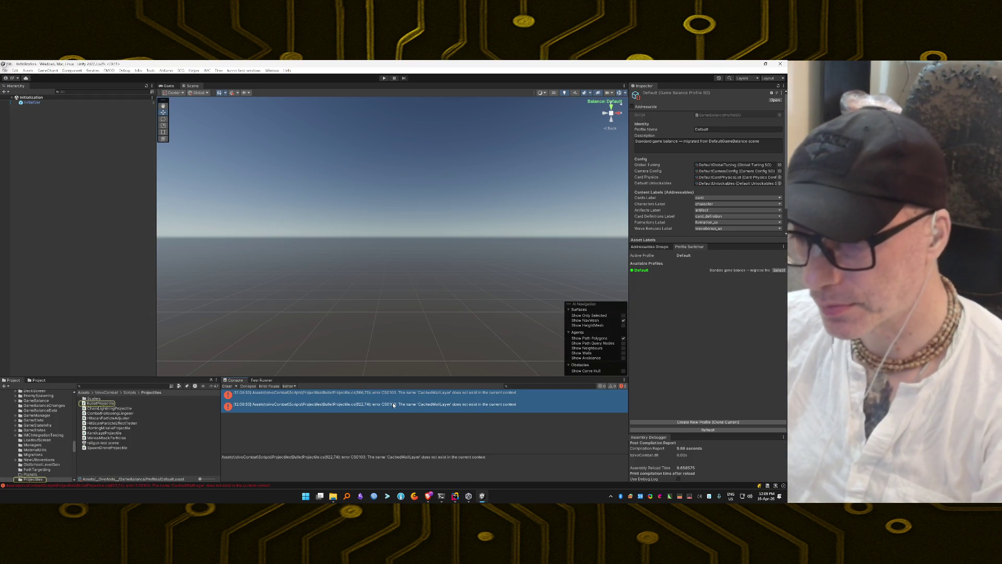
pyautogui.hotkey('alt', 'Tab')
pyautogui.write('There are 2 co')
pyautogui.write('nfi')
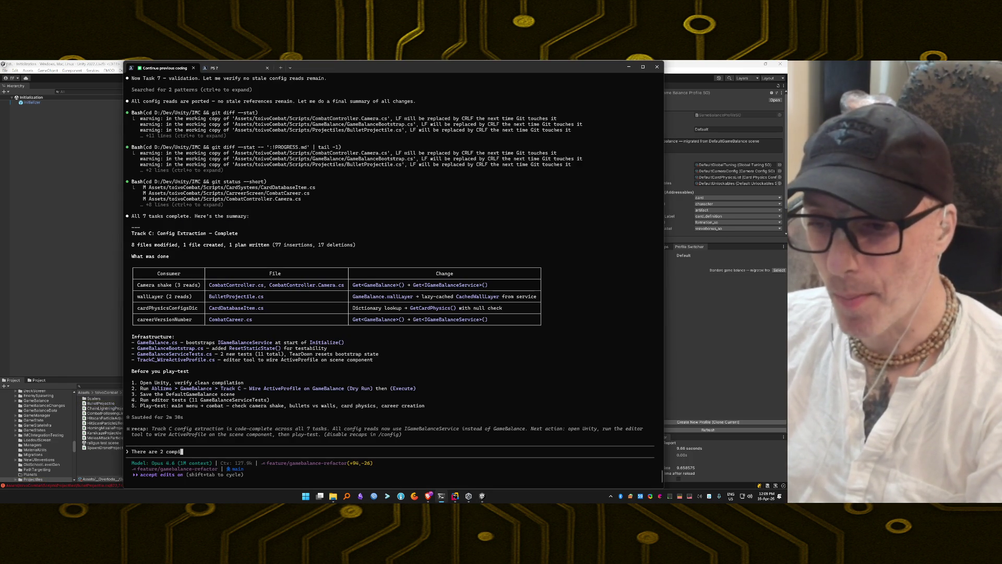
# Send Claude the two CachedWallLayer compile errors with the pasted error text and await its fix
pyautogui.press('BackSpace')
pyautogui.press('BackSpace')
pyautogui.press('BackSpace')
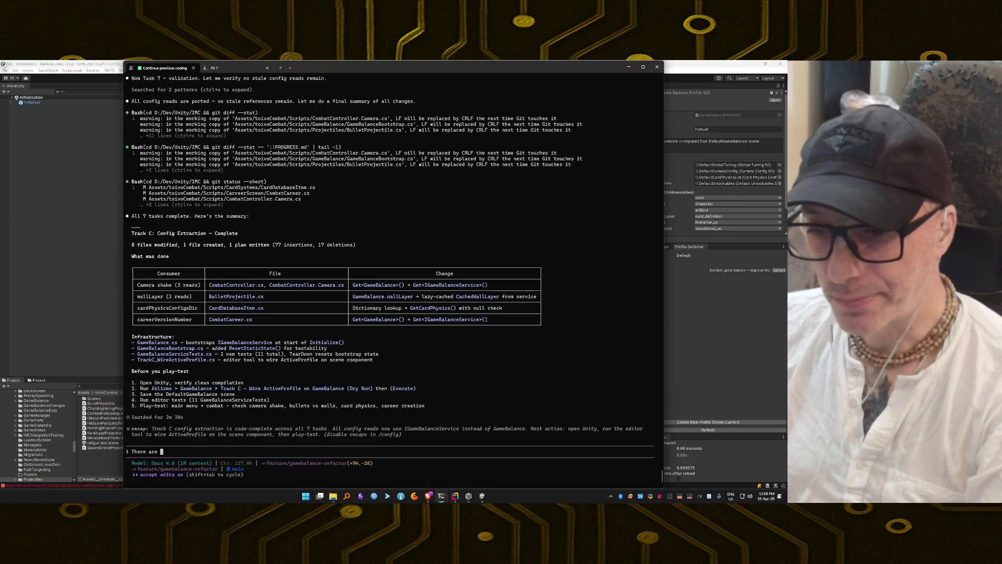
pyautogui.write('compile time errors:')
pyautogui.hotkey('ctrl', 'v')
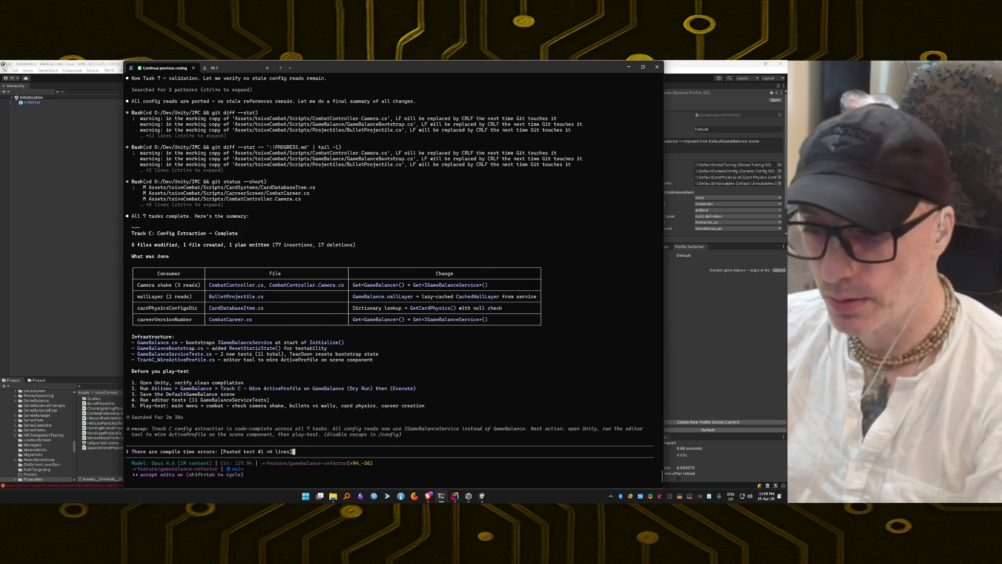
pyautogui.press('Return')
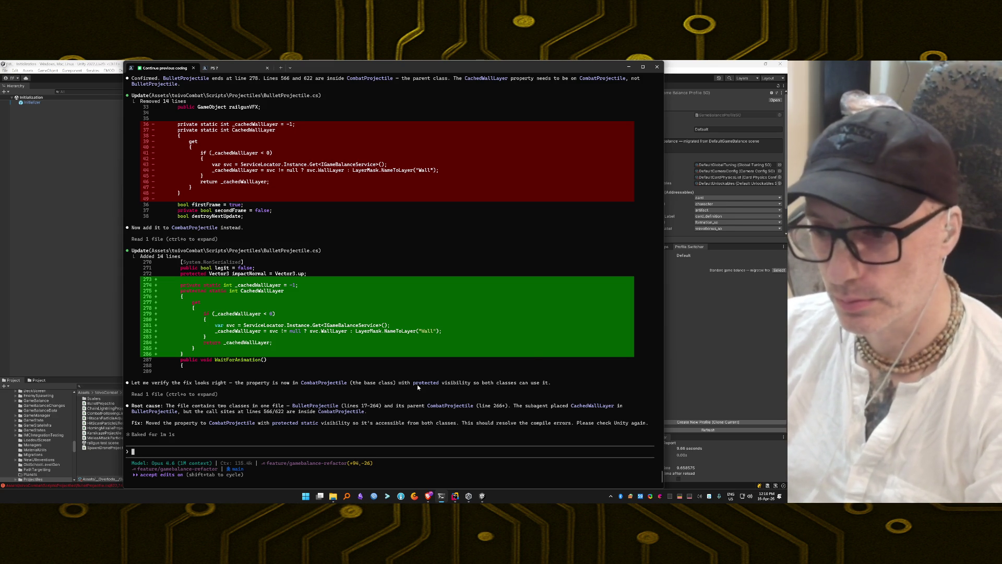
pyautogui.hotkey('alt', 'Tab')
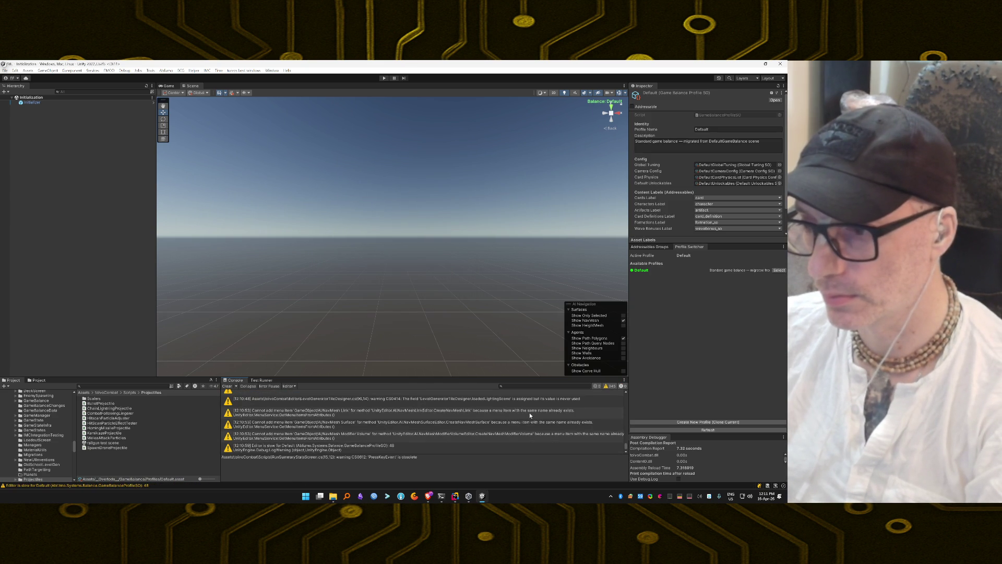
# Scroll the Console to confirm only warnings remain, then clear it
pyautogui.scroll(5, 530, 413)
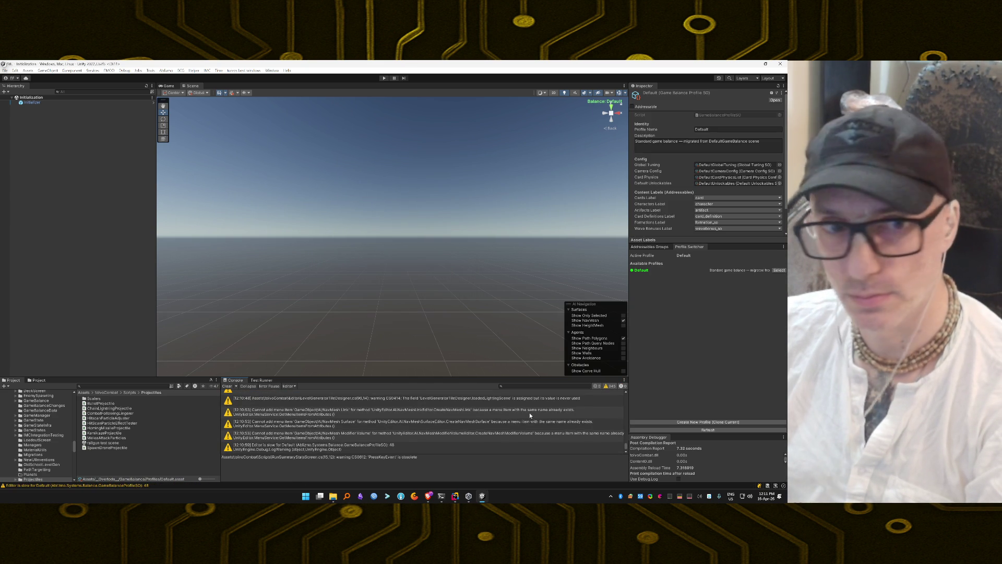
pyautogui.scroll(10, 529, 415)
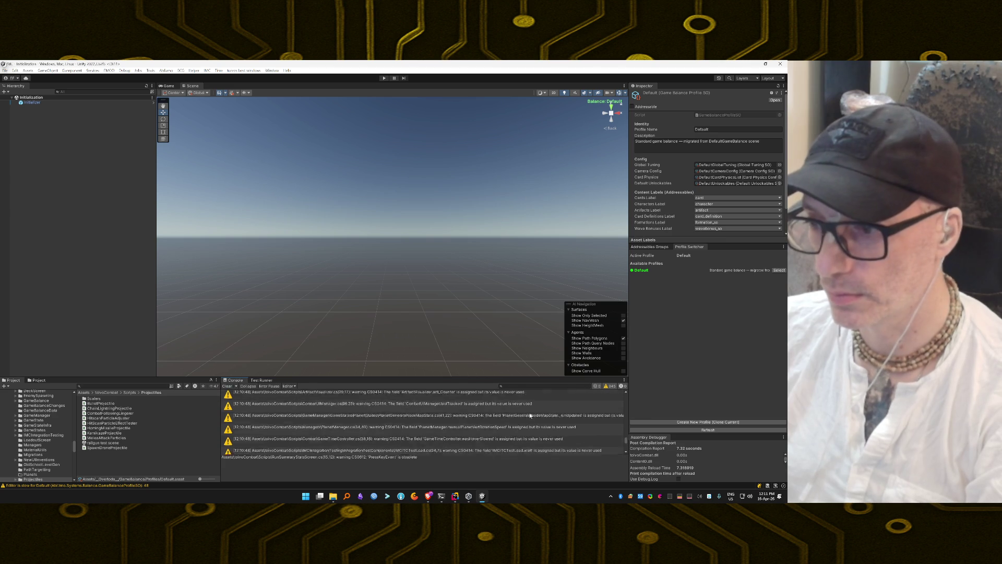
pyautogui.scroll(10, 529, 415)
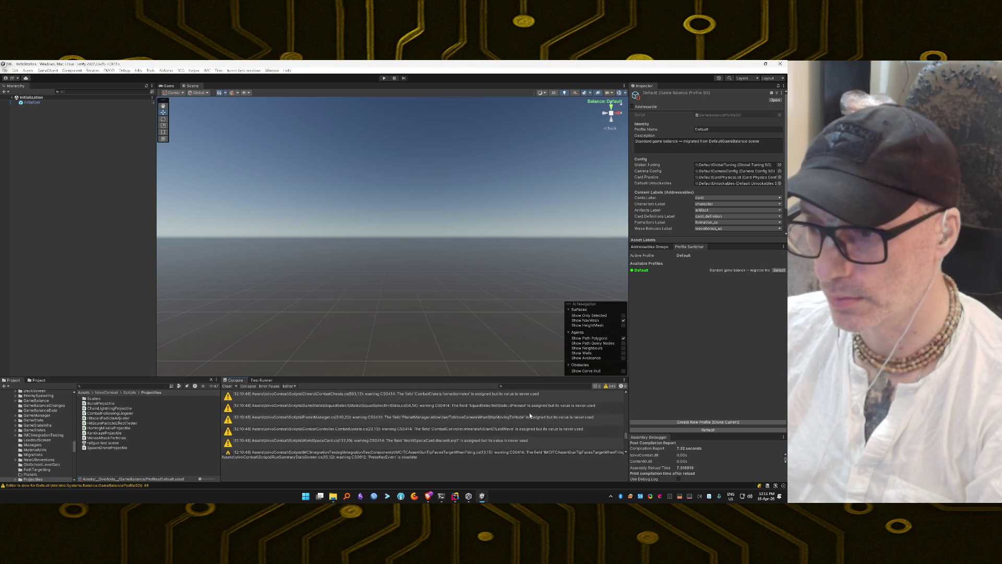
pyautogui.scroll(2, 530, 415)
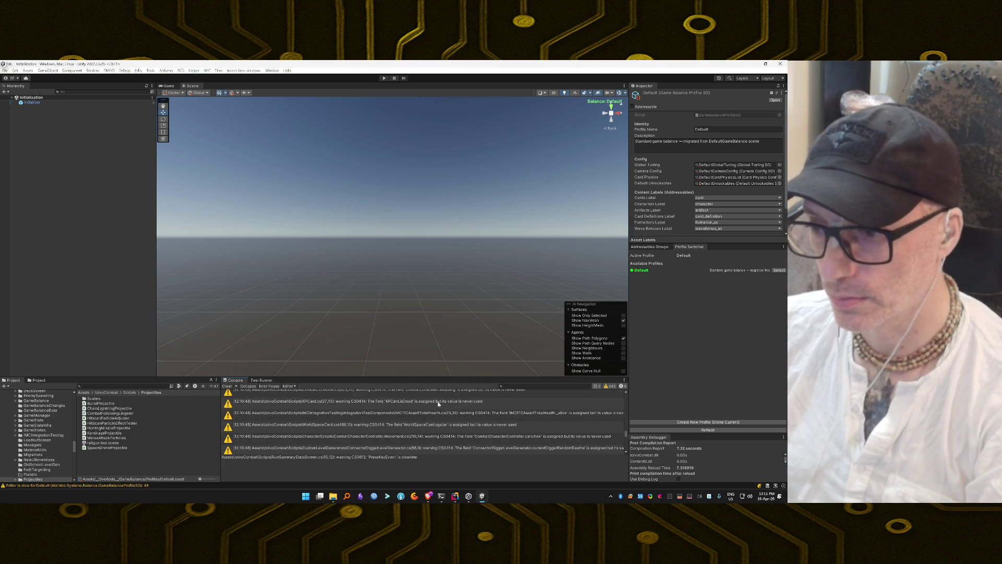
pyautogui.click(228, 387)
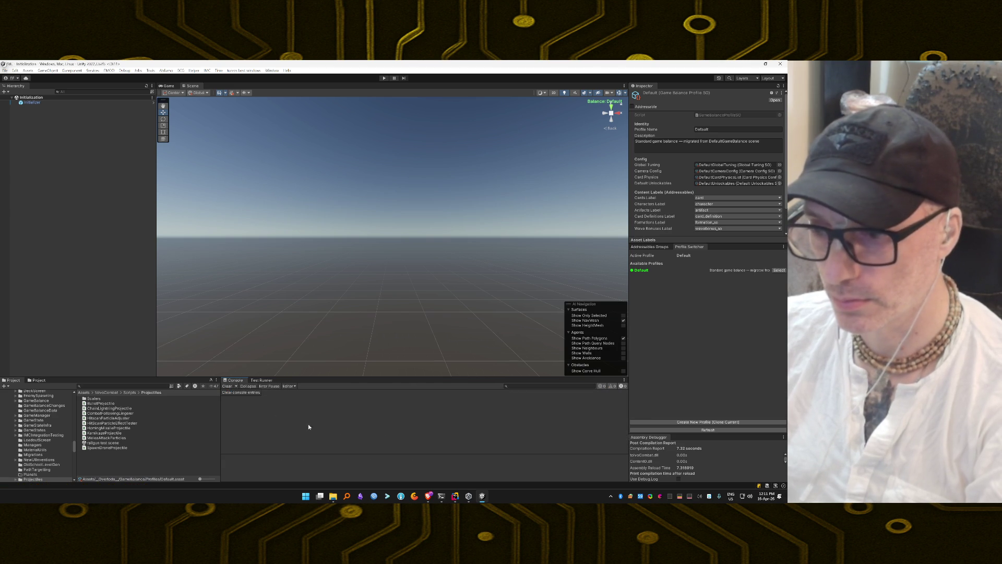
pyautogui.hotkey('alt', 'Tab')
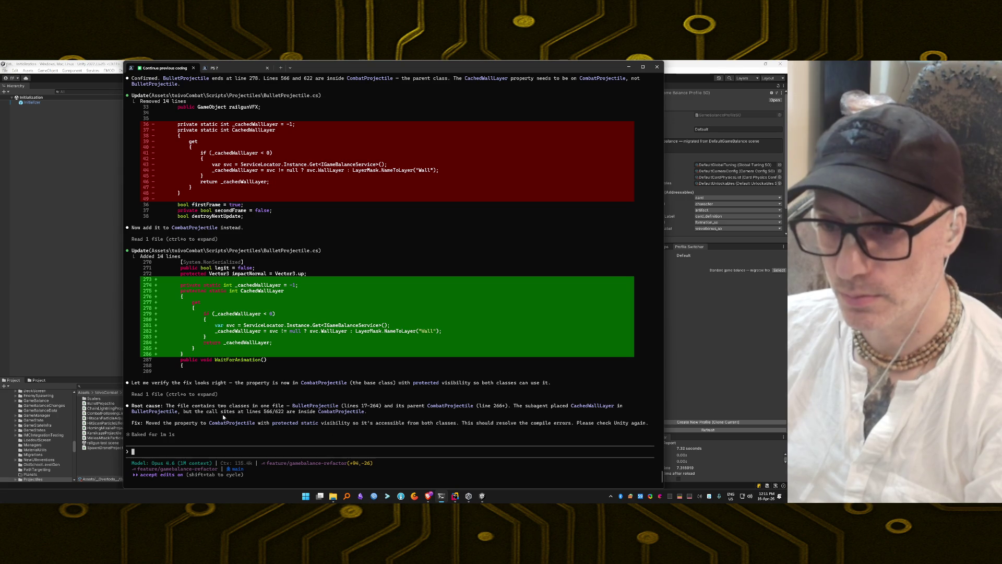
# Scroll back through Claude's earlier debugging explanation and summary of the CachedWallLayer fix
pyautogui.scroll(8, 243, 431)
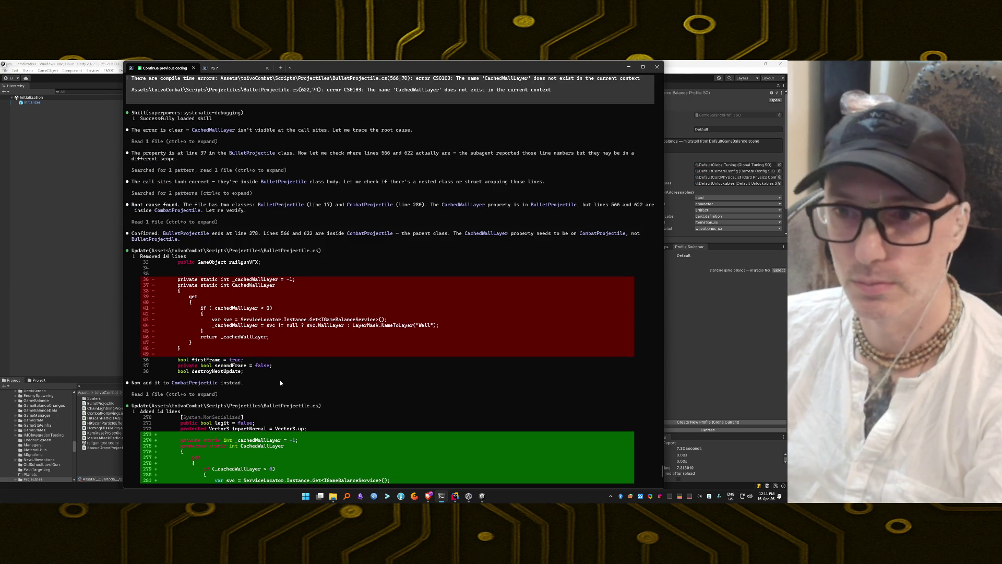
pyautogui.scroll(3, 281, 383)
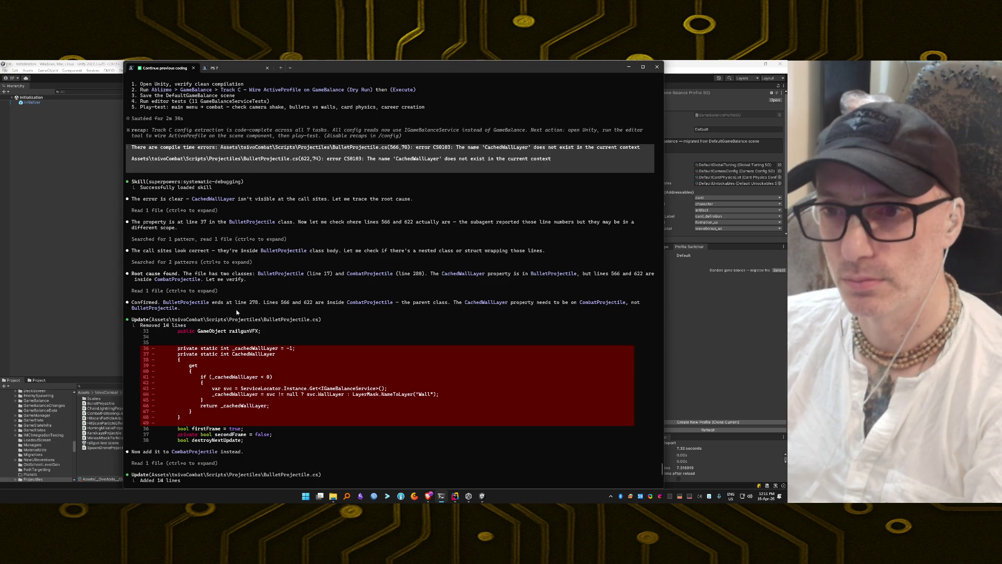
pyautogui.scroll(-9, 236, 309)
pyautogui.scroll(8, 236, 309)
pyautogui.scroll(8, 236, 312)
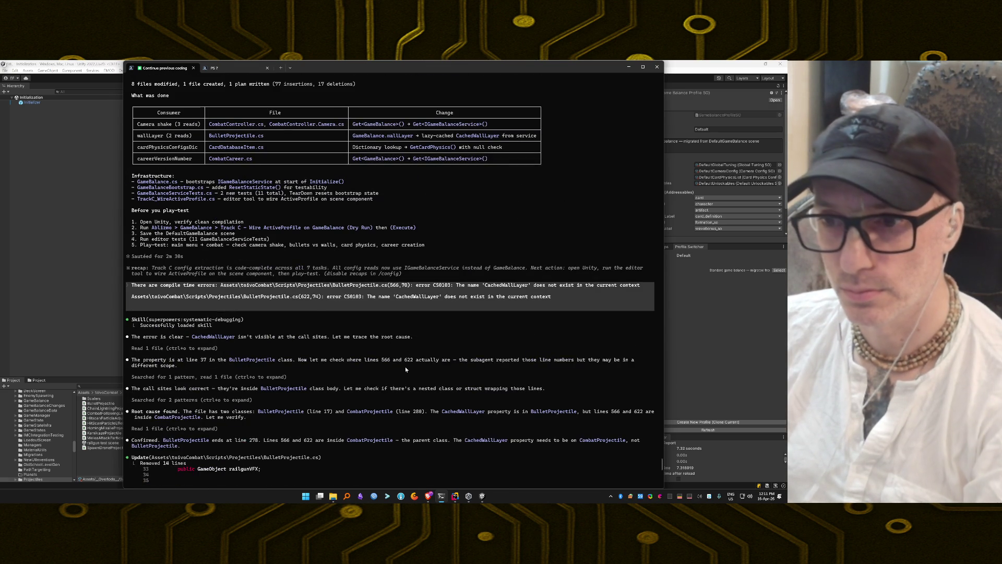
pyautogui.hotkey('alt', 'Tab')
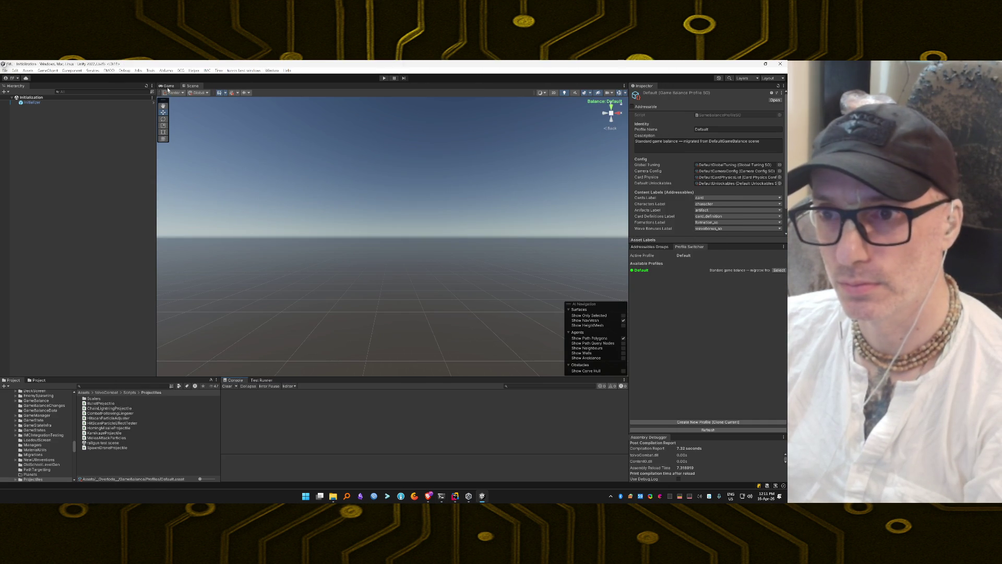
# Switch to the Game view and attempt the Track C ActiveProfile wiring dry run
pyautogui.click(168, 87)
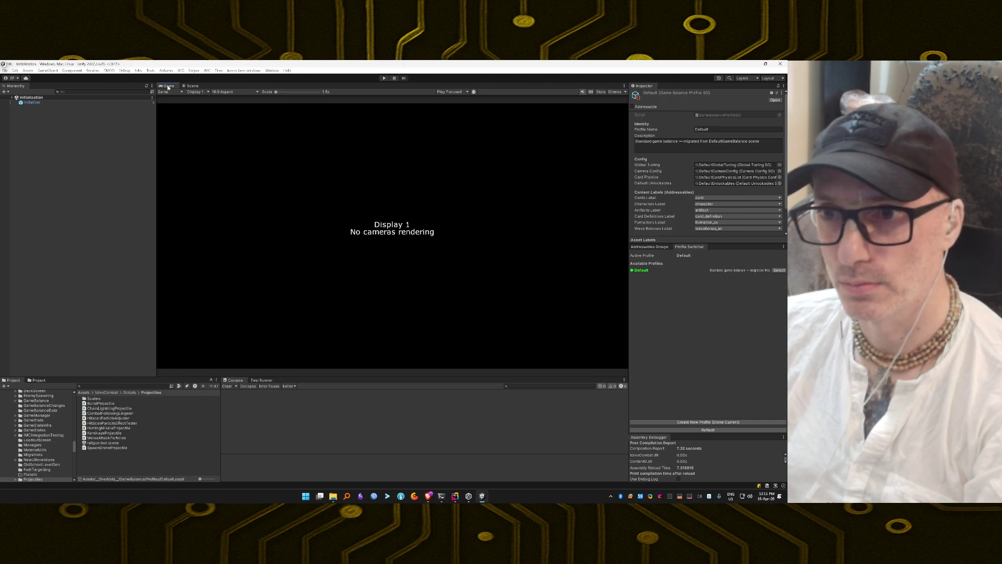
pyautogui.click(168, 70)
pyautogui.moveTo(180, 78)
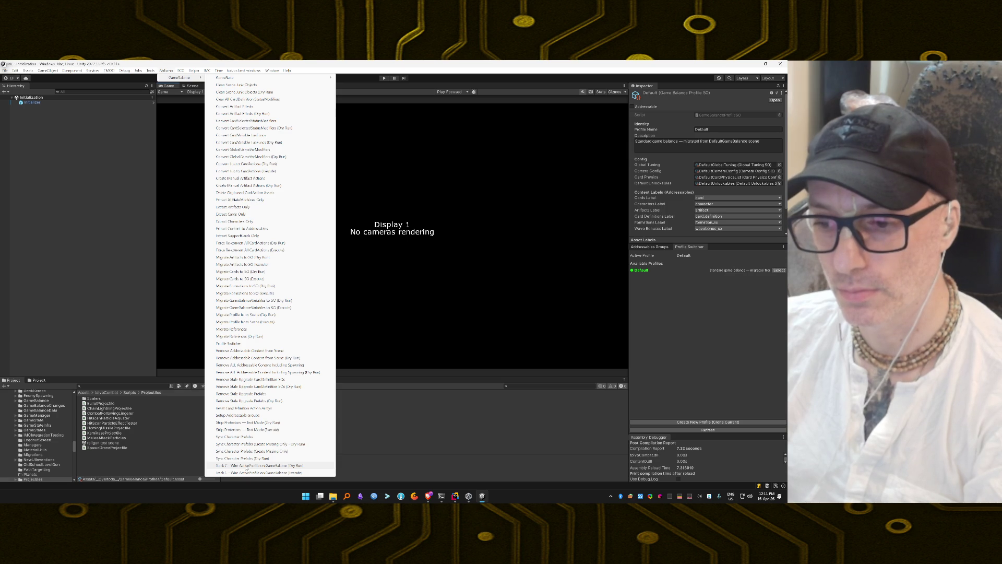
pyautogui.click(247, 465)
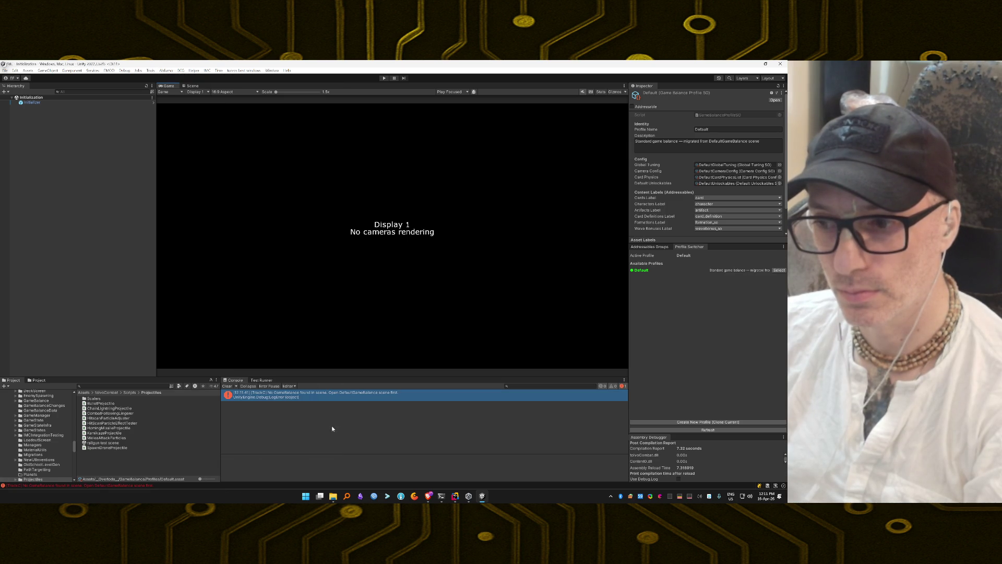
# Find the DefaultGameBalance scene and open it additively alongside Initialization
pyautogui.click(128, 385)
pyautogui.write('Defau')
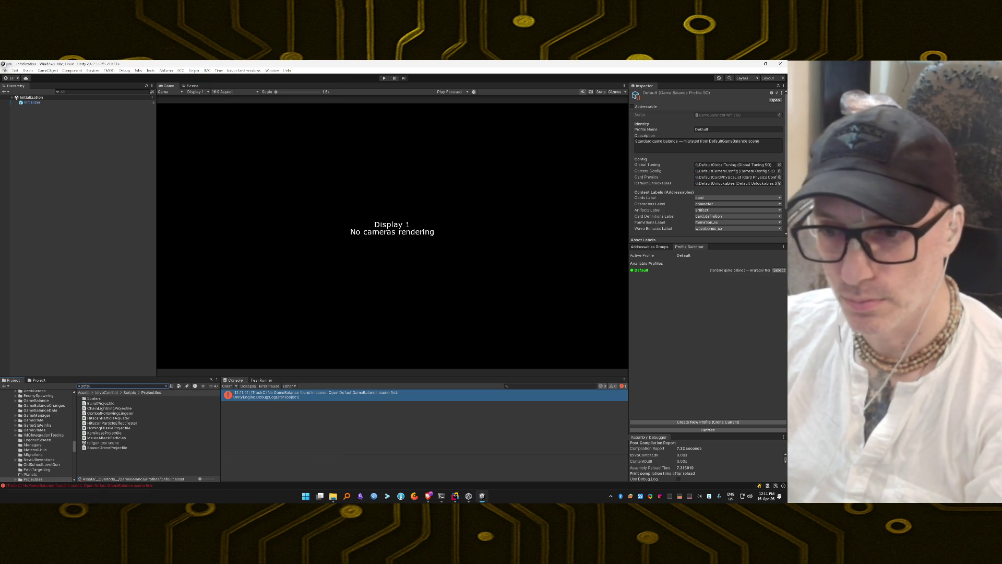
pyautogui.write('ltGameBalance')
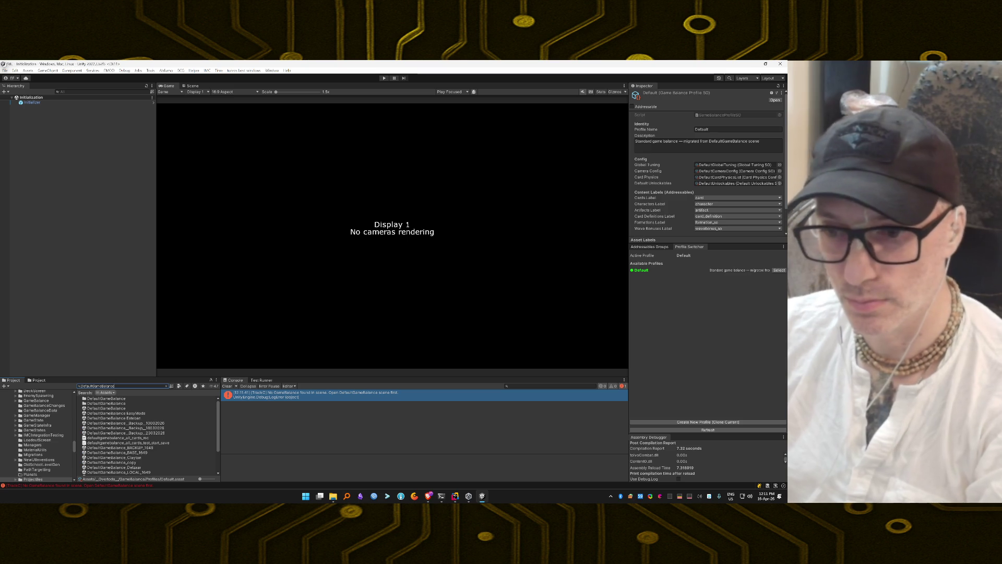
pyautogui.click(122, 408)
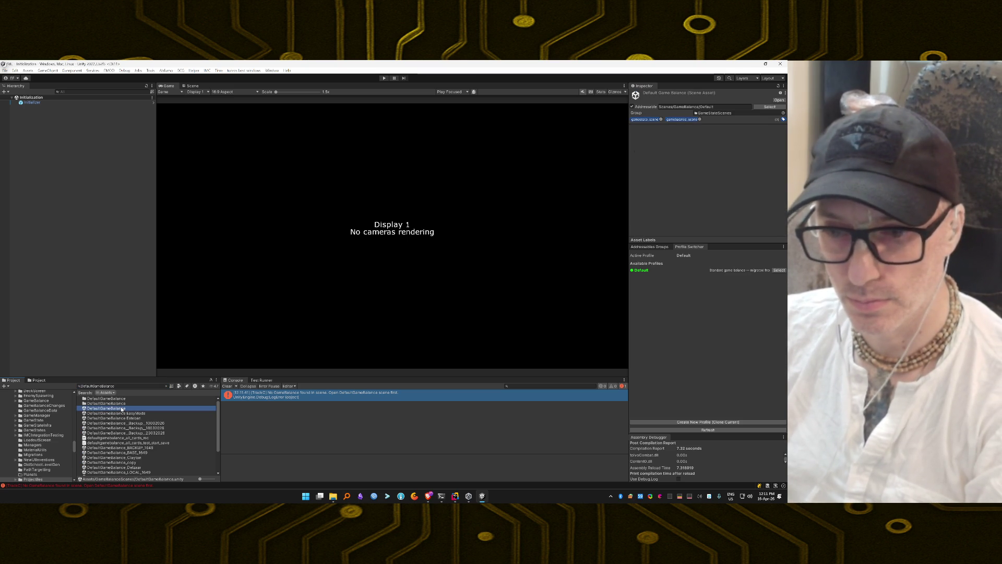
pyautogui.rightClick(121, 408)
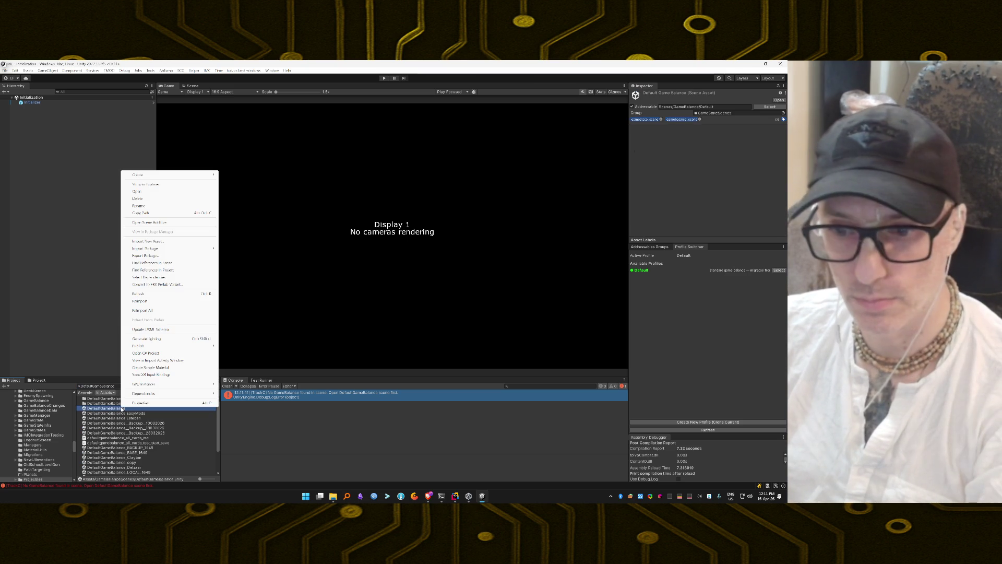
pyautogui.click(141, 222)
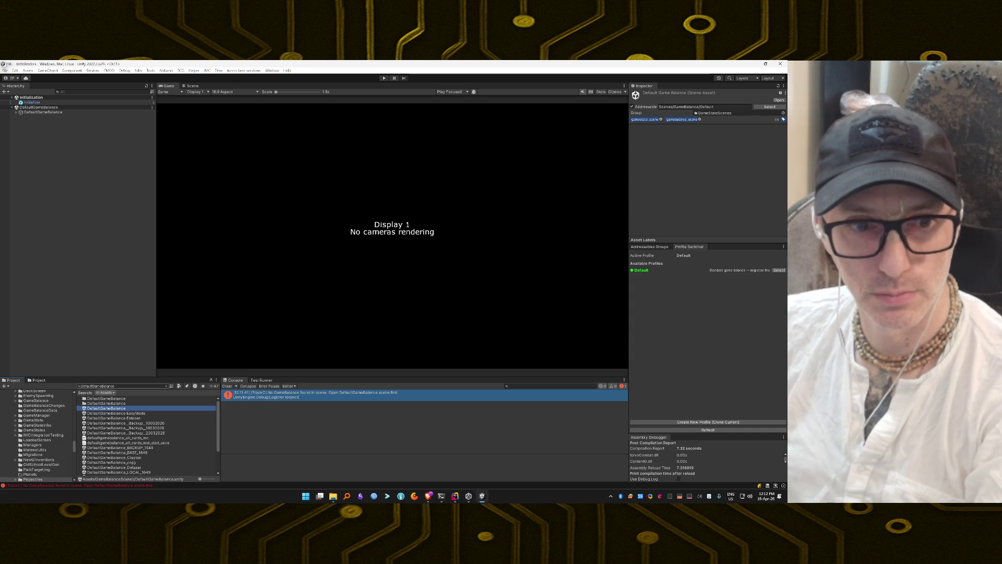
# Clear the Project search and the old scene-load error from the Console
pyautogui.click(168, 386)
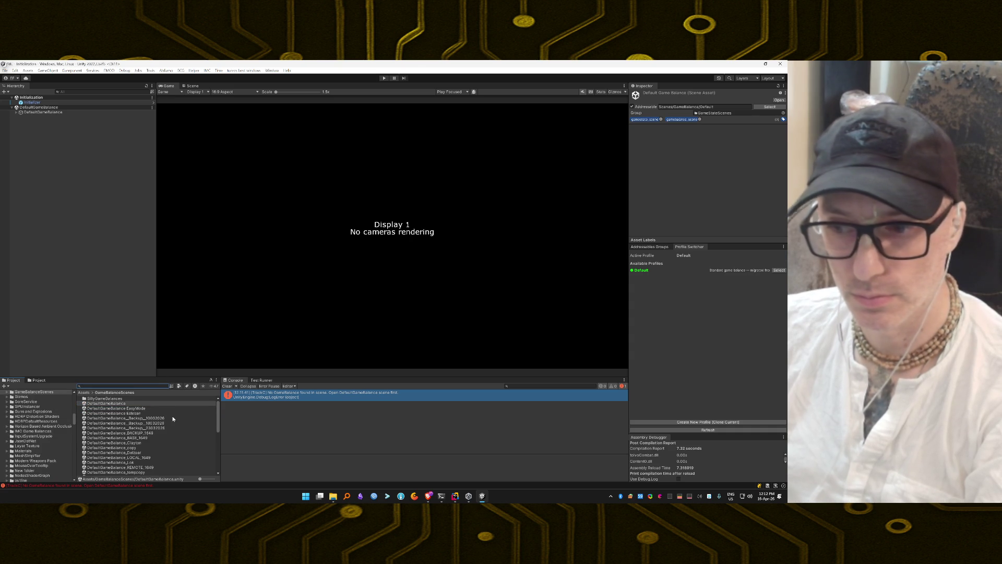
pyautogui.click(226, 385)
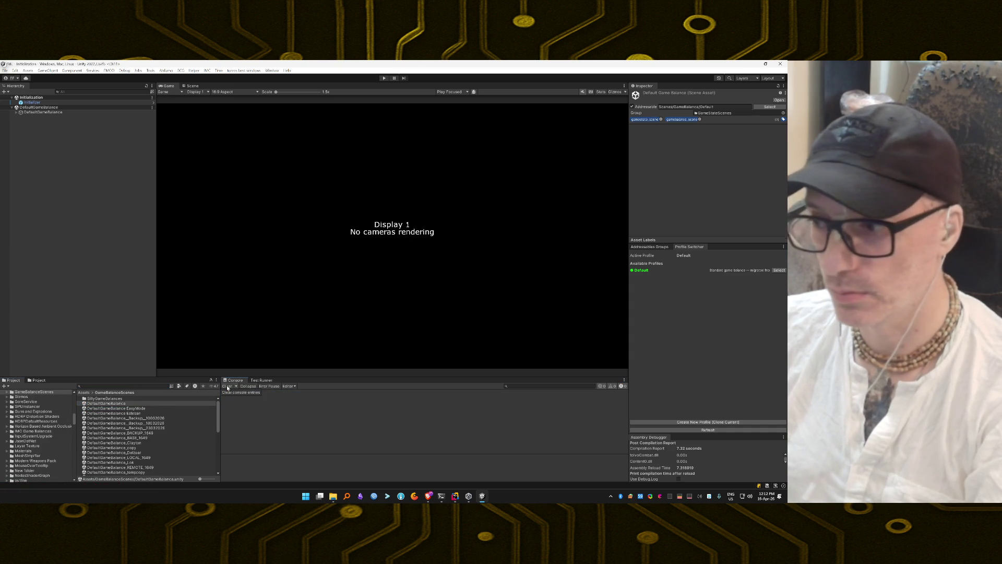
pyautogui.click(166, 70)
pyautogui.moveTo(162, 78)
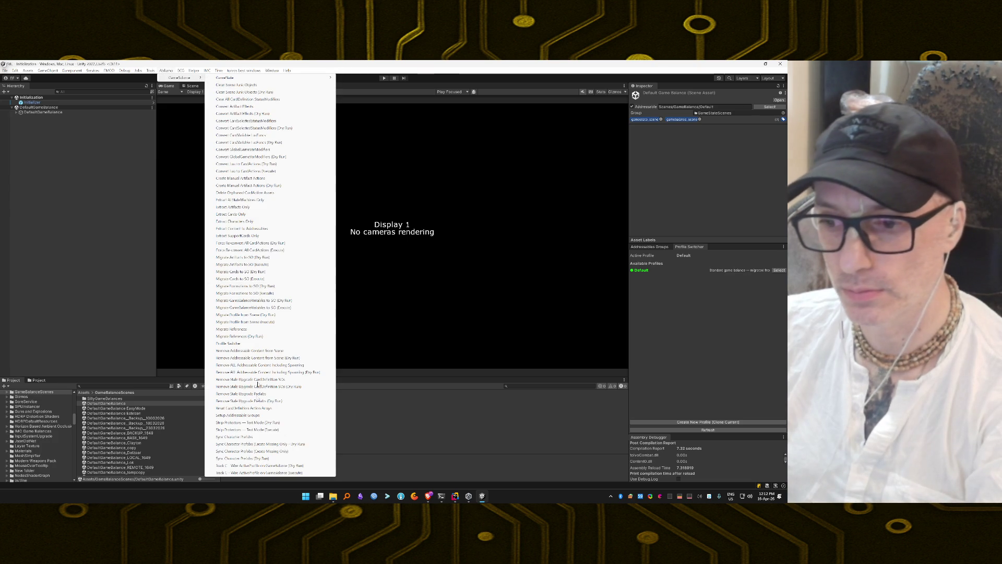
# Run Track C Wire ActiveProfile (Dry Run), logging _activeBalanceProfile changing from null to ActiveProfile
pyautogui.click(254, 465)
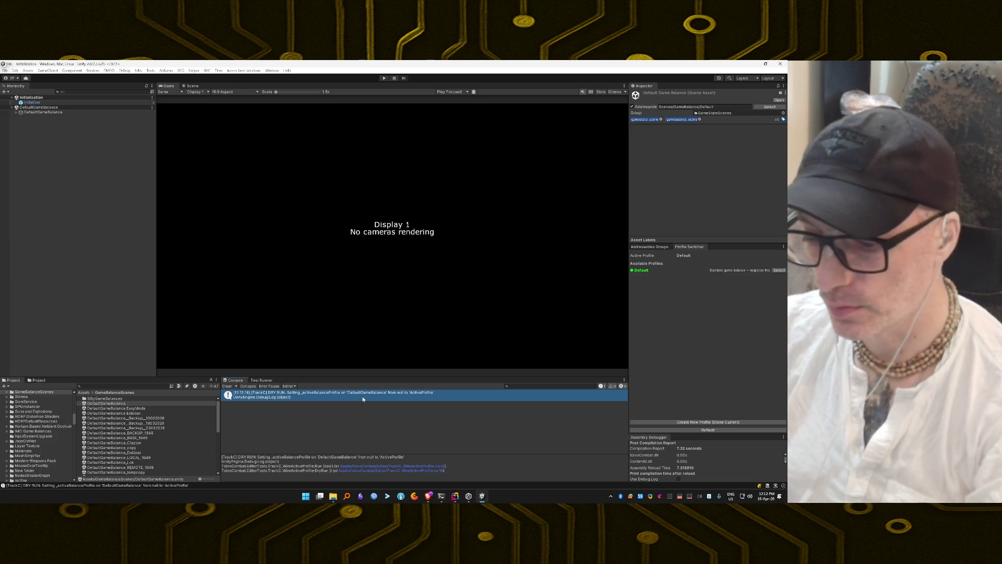
pyautogui.hotkey('alt', 'Tab')
# Send the assistant the dry-run log with the note 'This is the output from the Dry Run'
pyautogui.write('we')
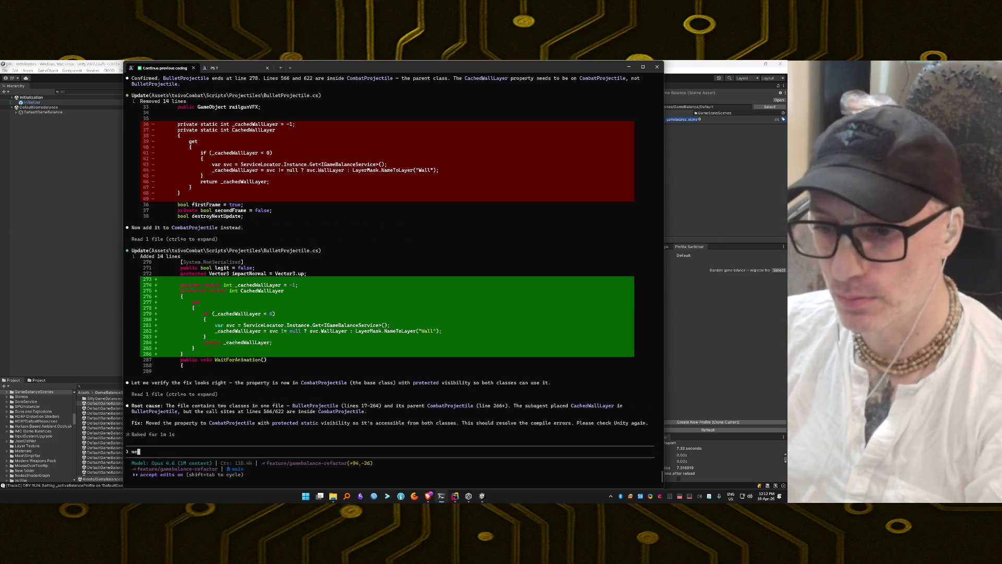
pyautogui.press('BackSpace')
pyautogui.press('BackSpace')
pyautogui.write('This')
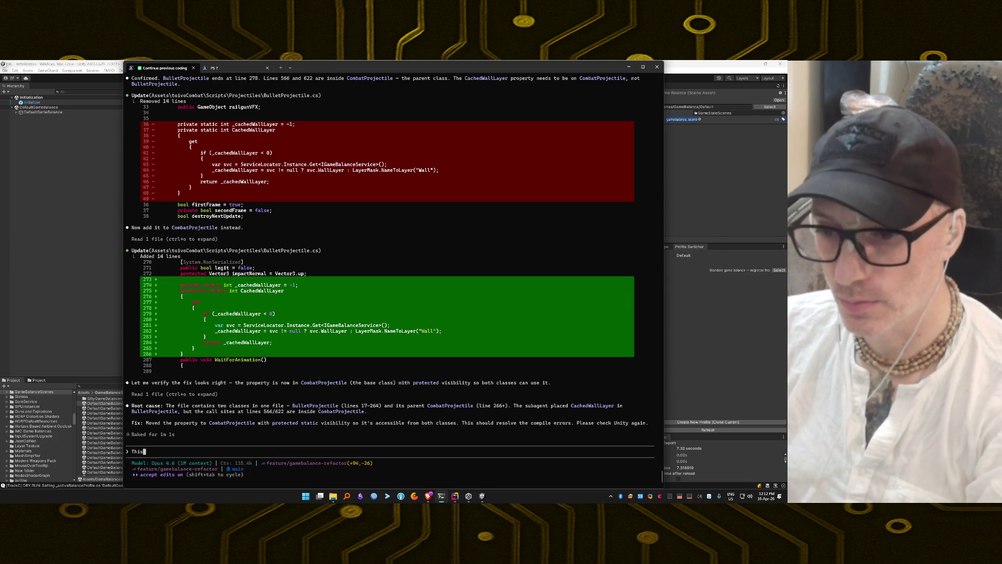
pyautogui.write(' is the oup')
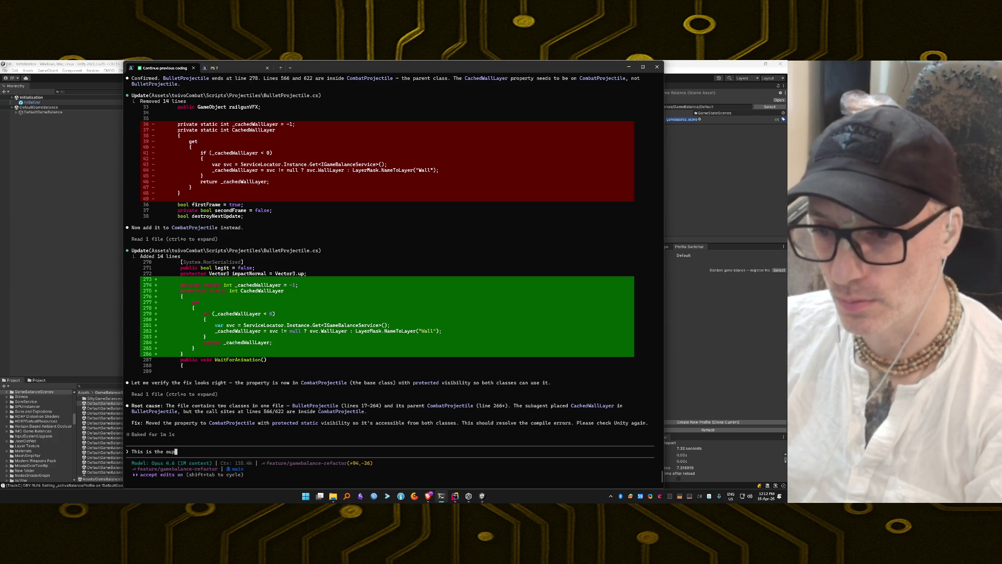
pyautogui.press('BackSpace')
pyautogui.write('tput from ')
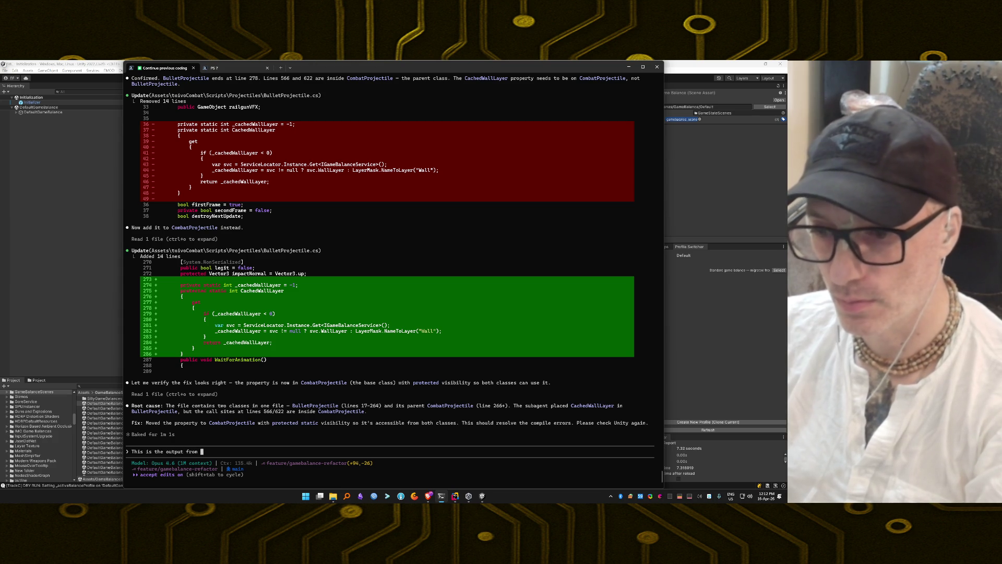
pyautogui.write('the Dry Run')
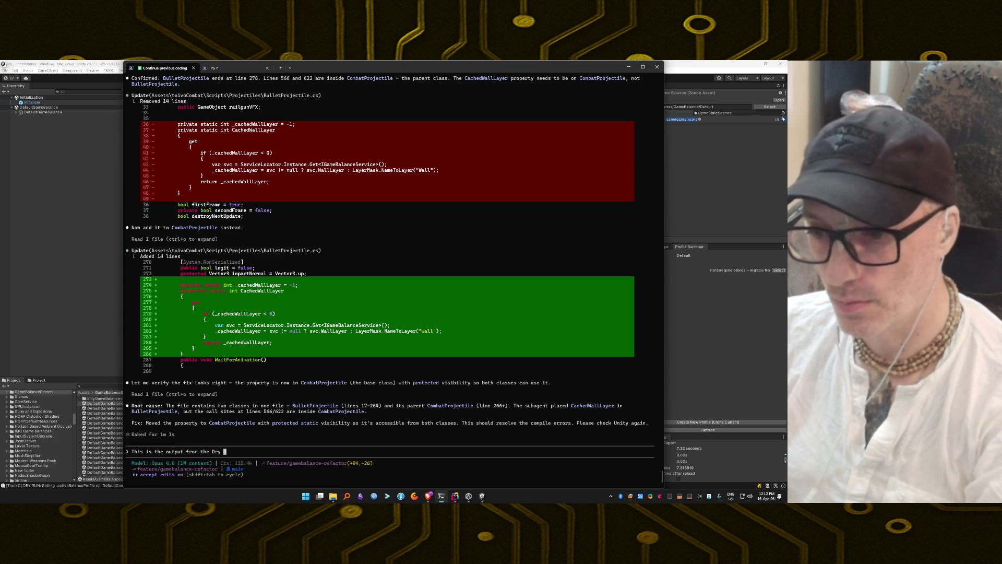
pyautogui.hotkey('ctrl', 'v')
pyautogui.press('Return')
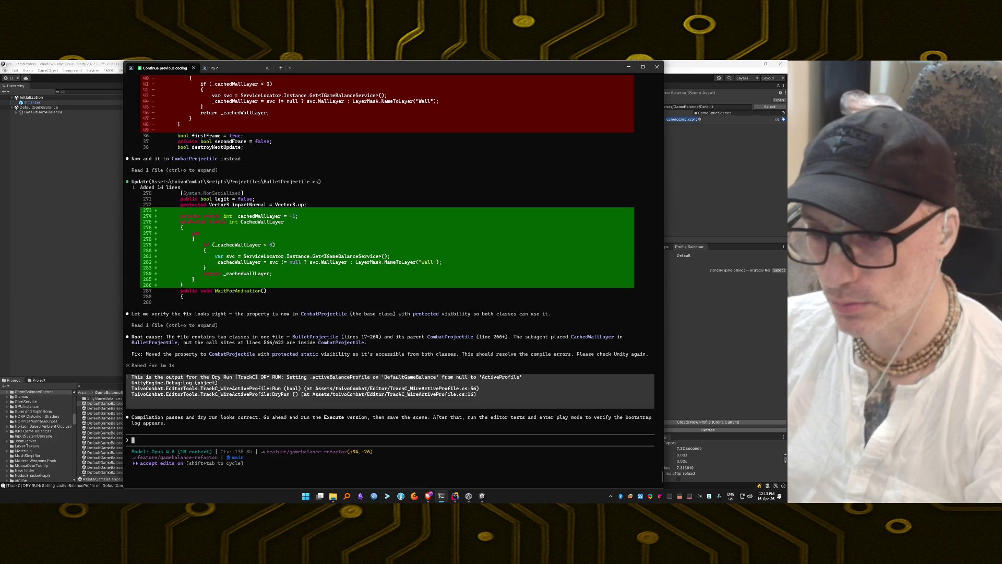
pyautogui.hotkey('alt', 'Tab')
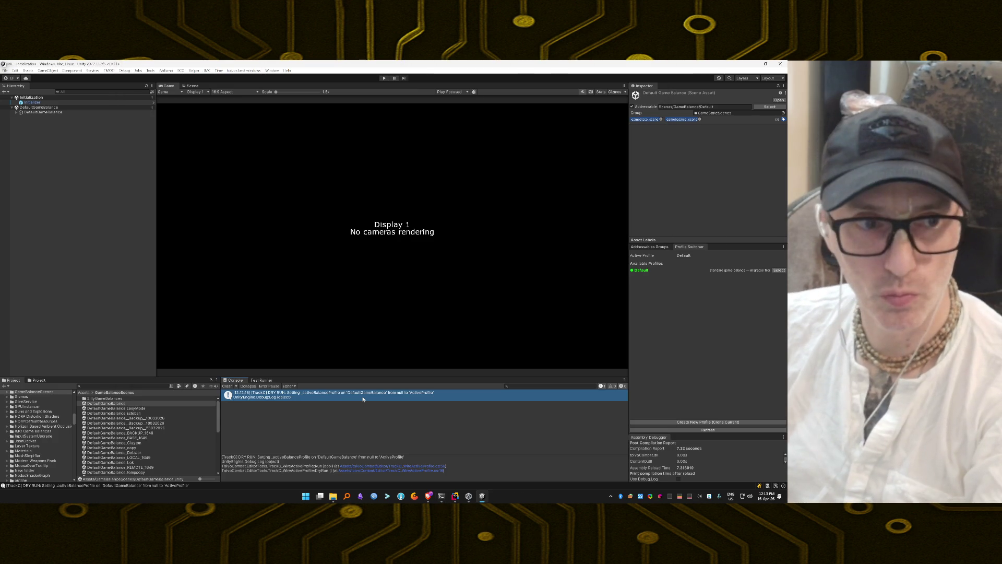
# Clear the Console, run Track C Wire ActiveProfile (Execute), and read the Done message's stack trace
pyautogui.click(226, 386)
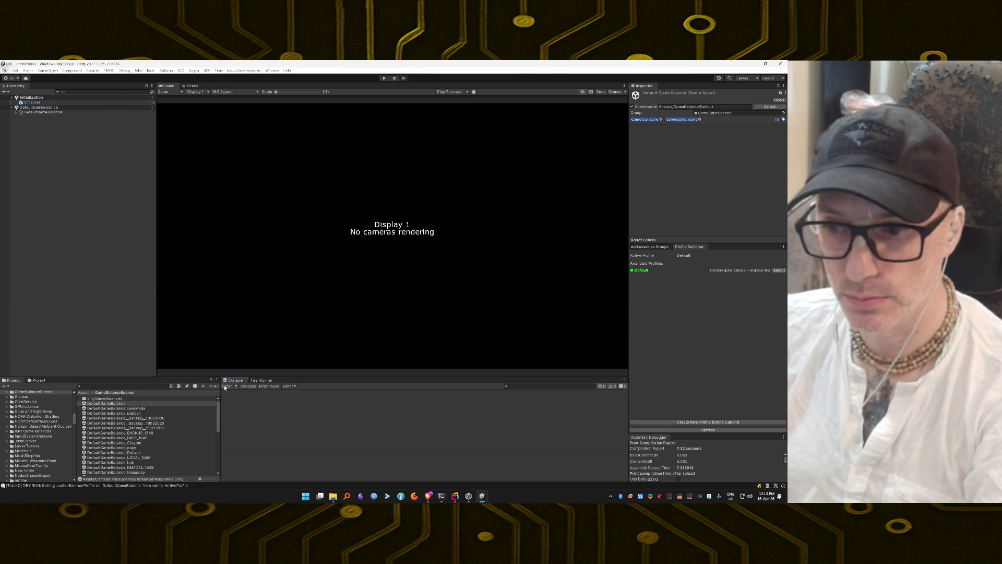
pyautogui.click(166, 70)
pyautogui.moveTo(168, 78)
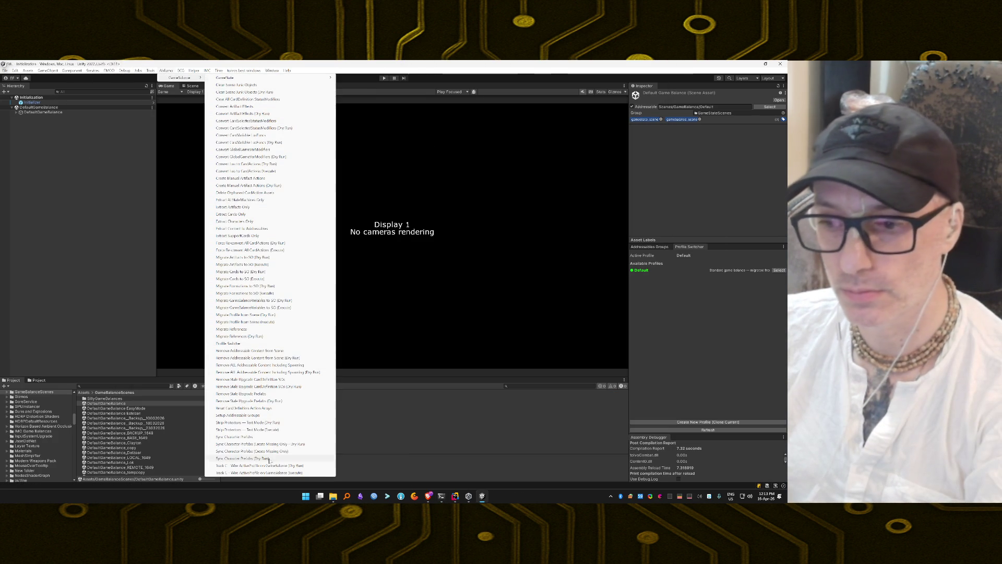
pyautogui.click(269, 472)
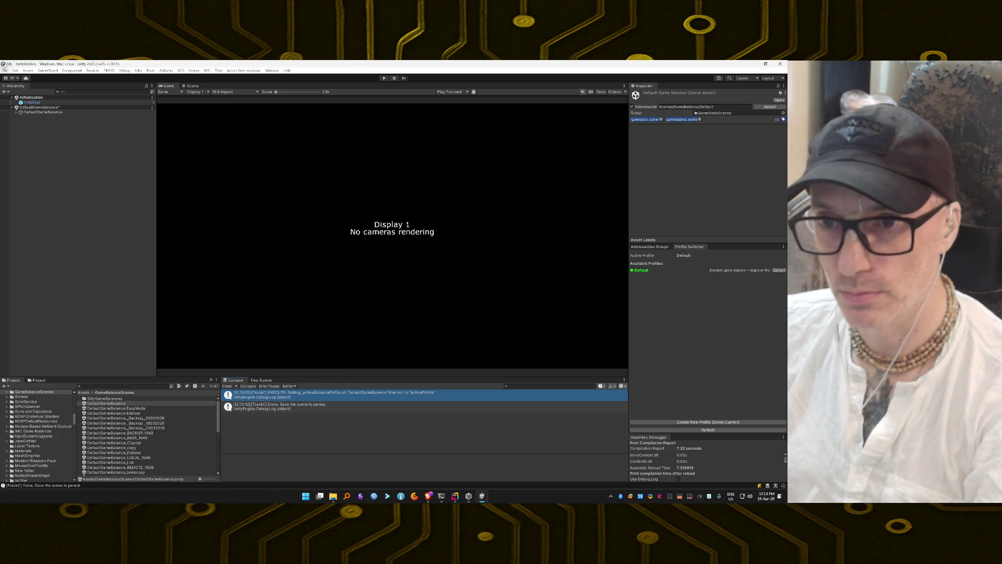
pyautogui.click(98, 160)
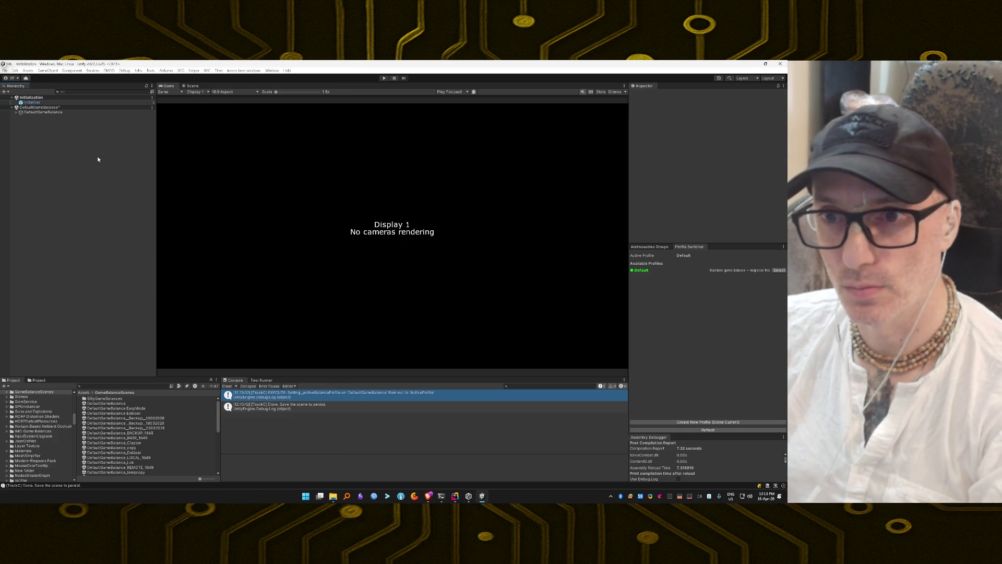
pyautogui.click(309, 407)
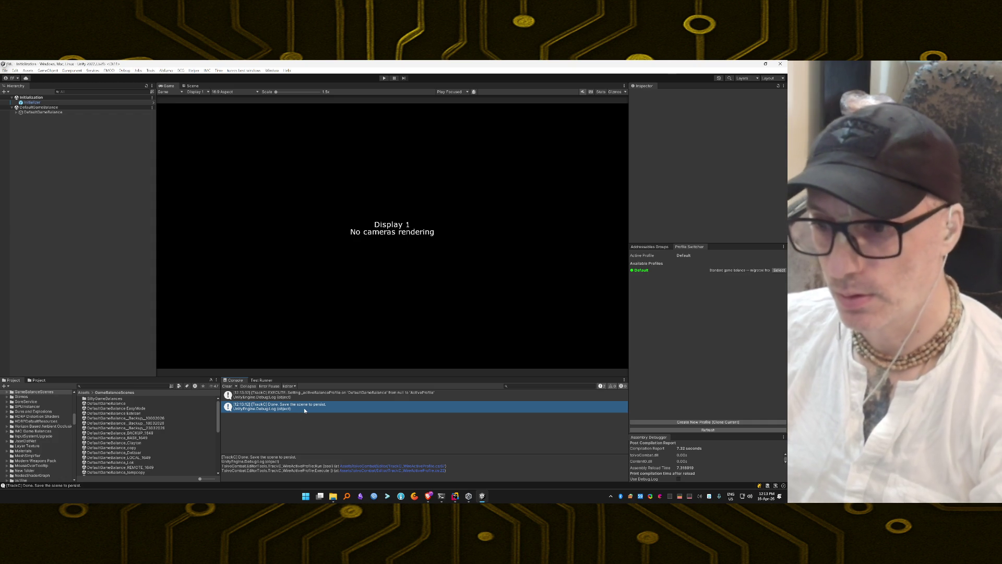
# Send the assistant the Execute log with the note 'This is the output from the execute'
pyautogui.hotkey('alt', 'Tab')
pyautogui.write('This is t')
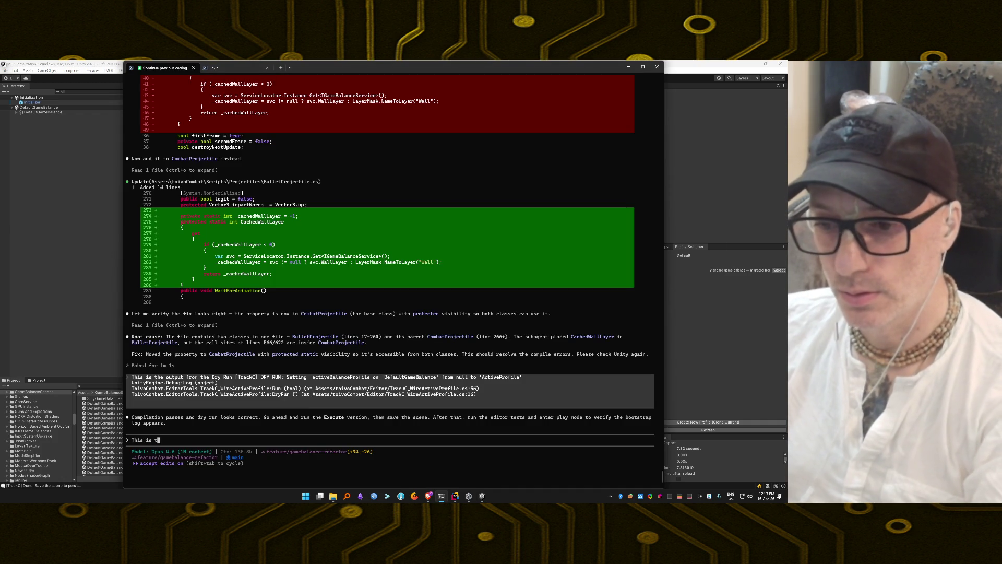
pyautogui.write('he output from the execute')
pyautogui.hotkey('ctrl', 'v')
pyautogui.press('Return')
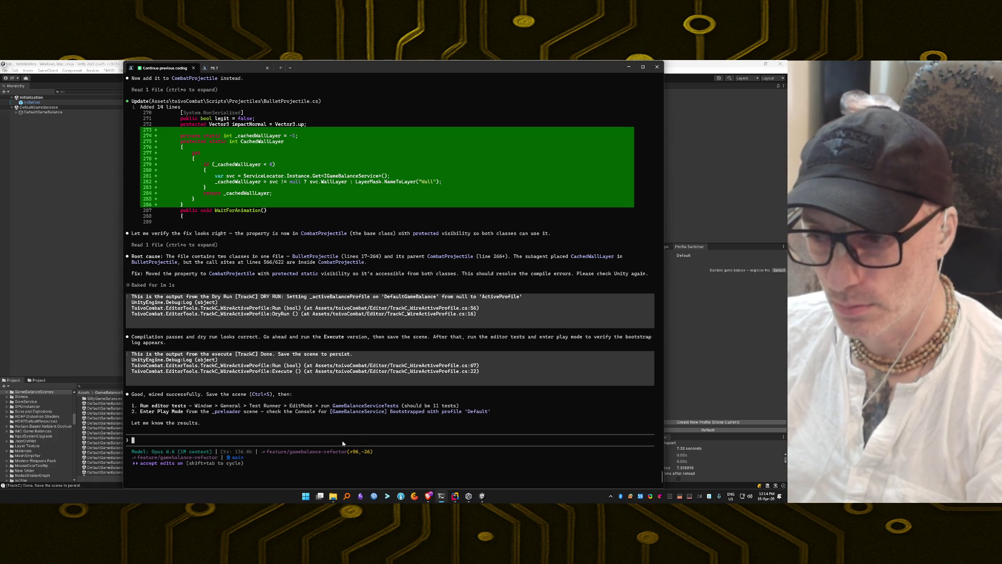
pyautogui.click(482, 496)
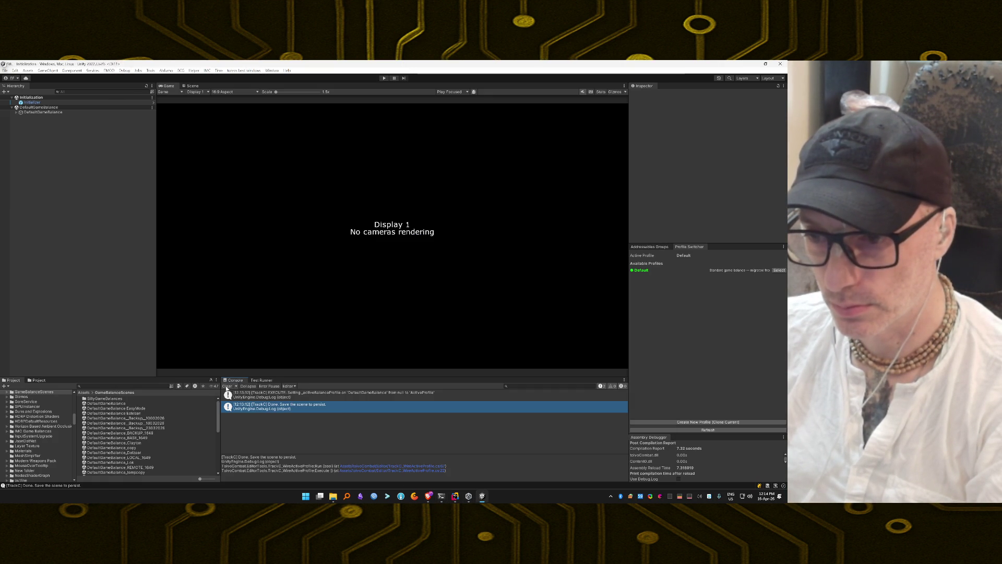
# Bring up the Test Runner's test tree in Unity, glancing at the terminal in between
pyautogui.hotkey('alt', 'Tab')
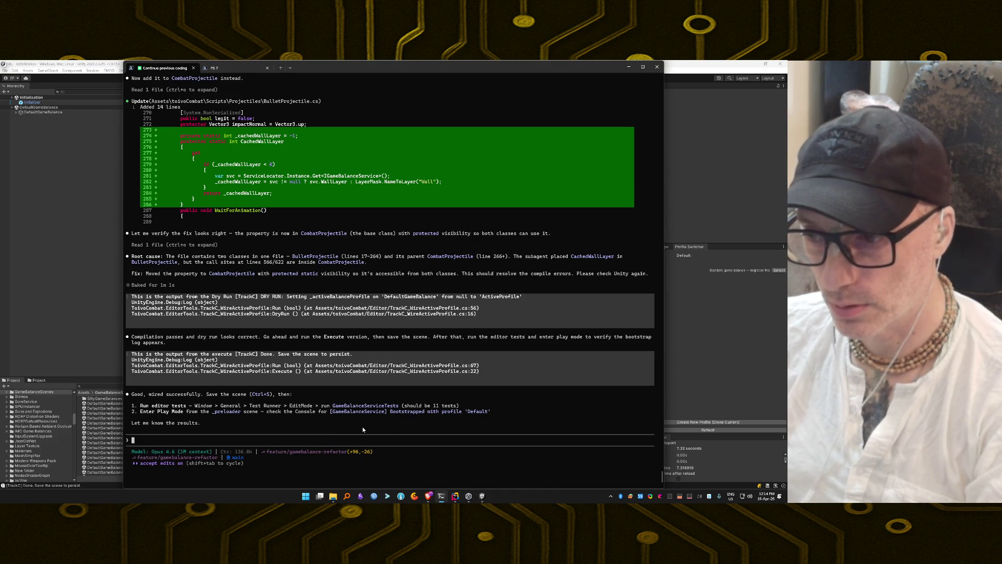
pyautogui.hotkey('alt', 'Tab')
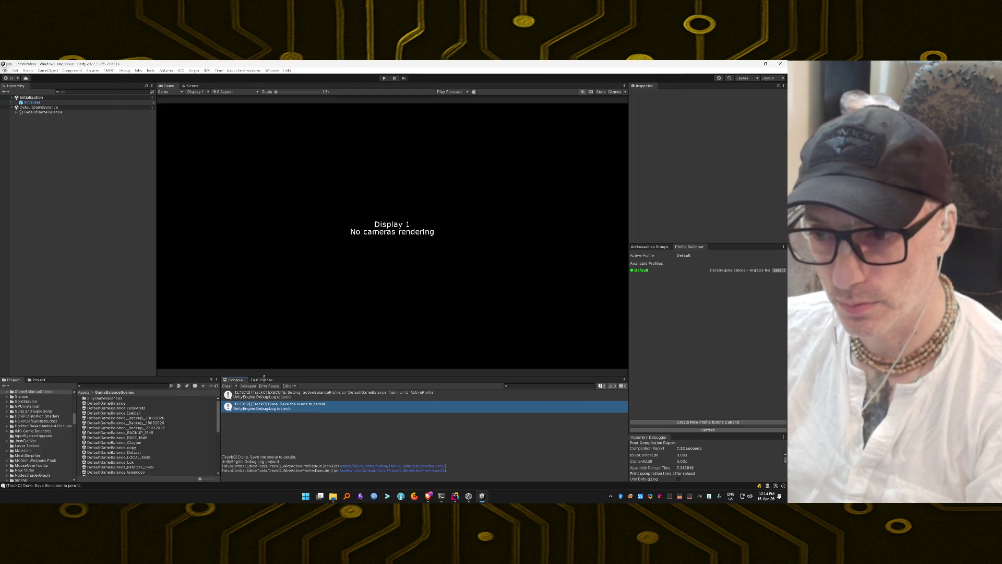
pyautogui.click(263, 380)
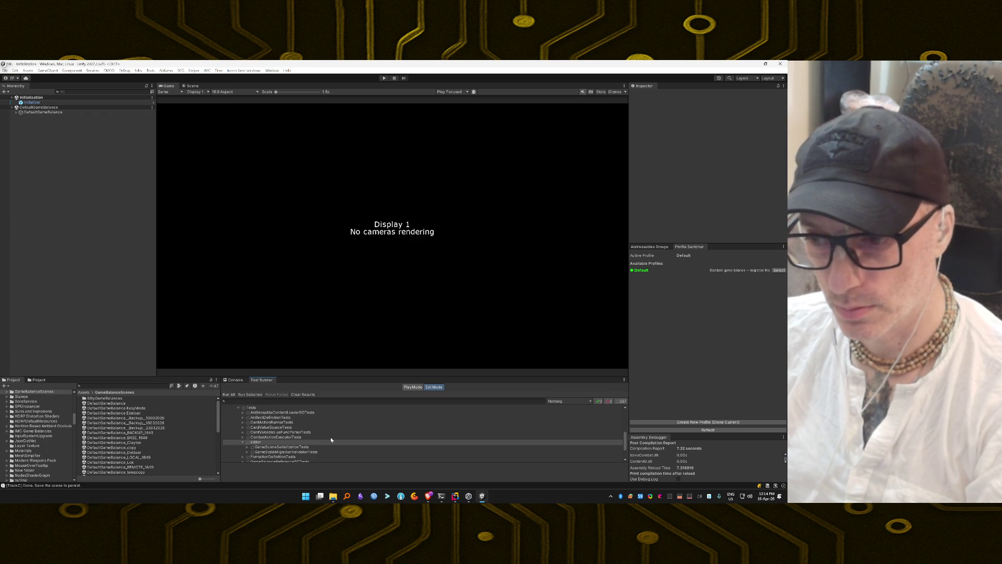
pyautogui.scroll(2, 269, 445)
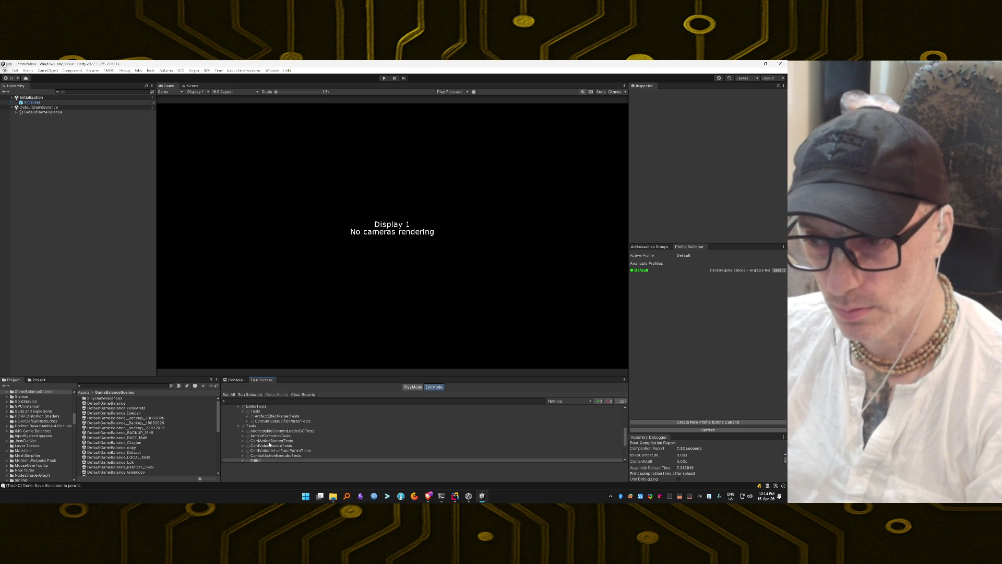
pyautogui.click(237, 424)
pyautogui.hotkey('alt', 'Tab')
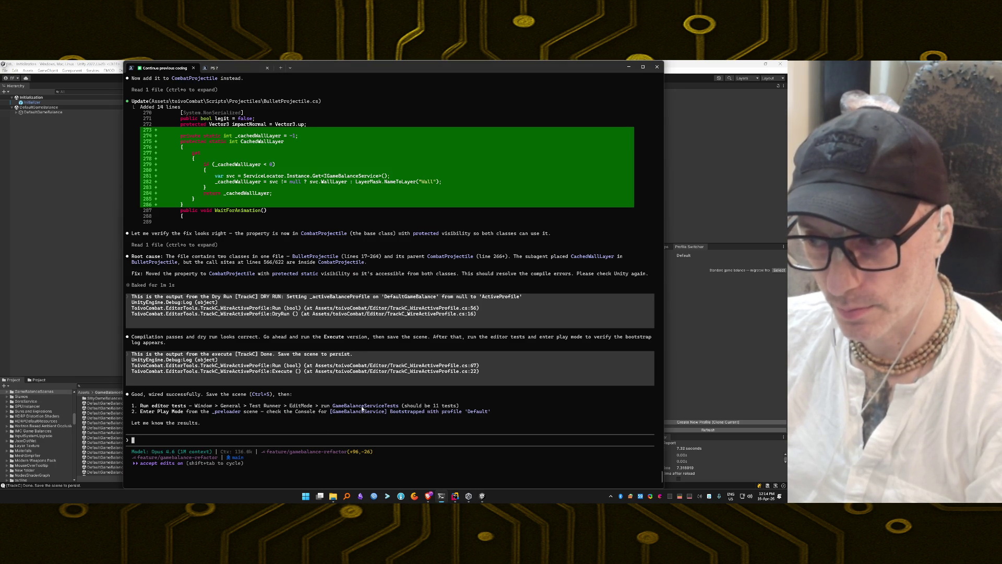
pyautogui.hotkey('alt', 'Tab')
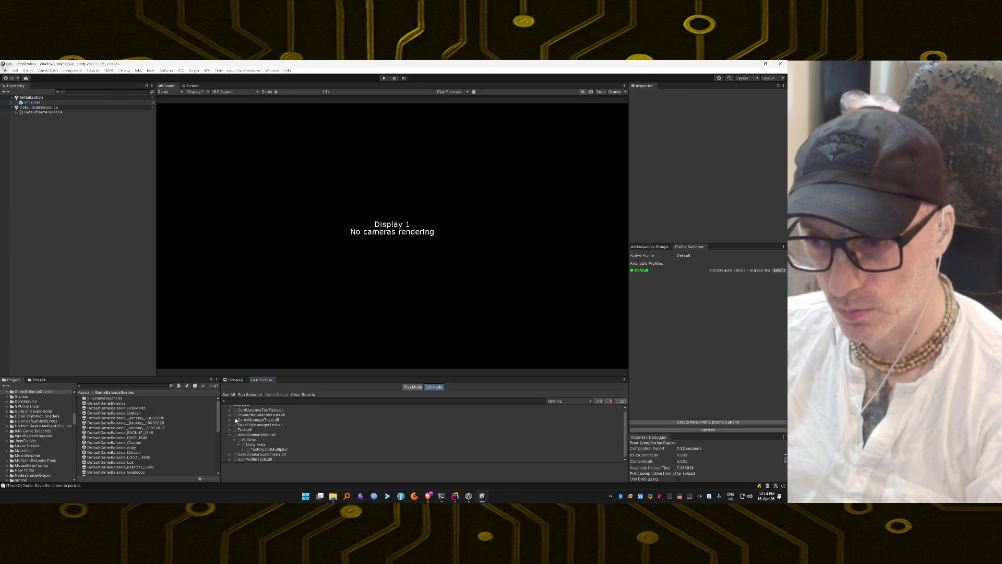
# Collapse toivoCombatEditor.dll tests, expand Tests.dll to list UnityTests classes, then bring up Rider
pyautogui.click(231, 434)
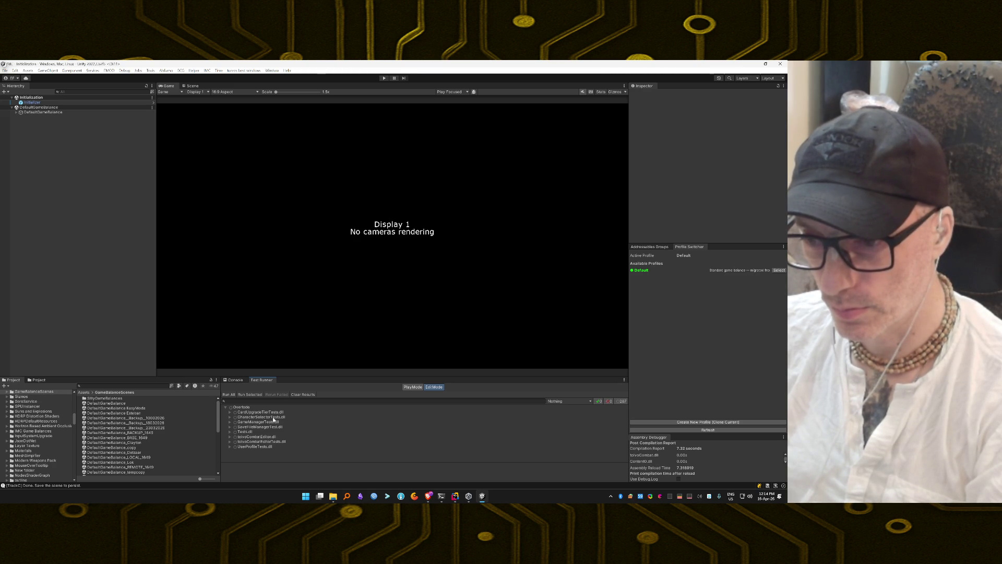
pyautogui.click(230, 431)
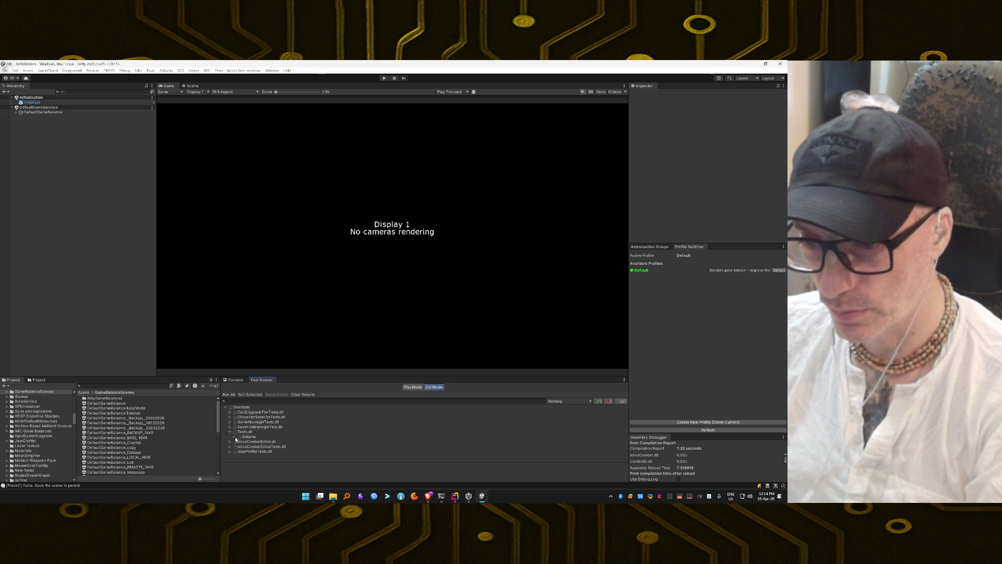
pyautogui.click(235, 437)
pyautogui.click(238, 441)
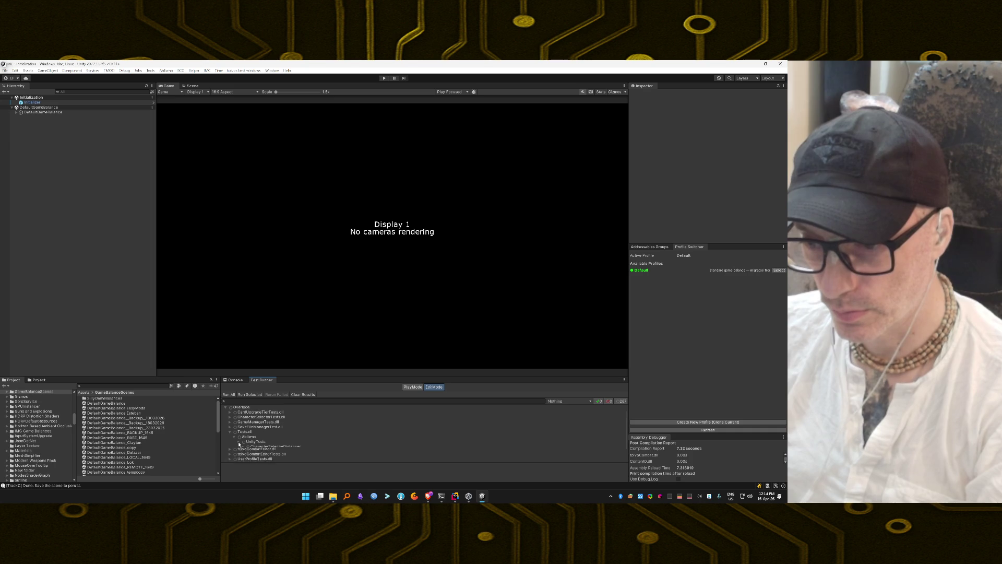
pyautogui.scroll(-2, 332, 445)
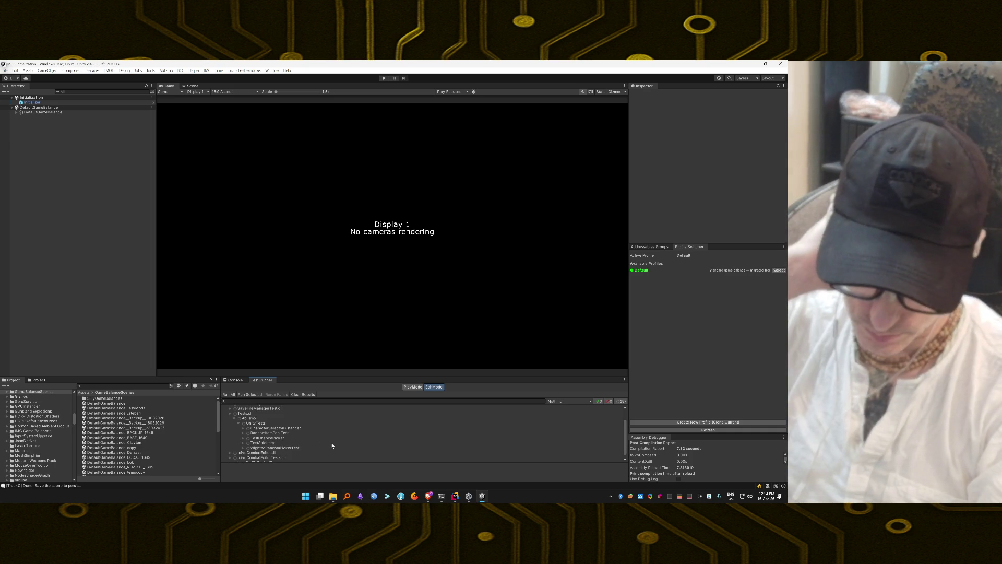
pyautogui.click(455, 496)
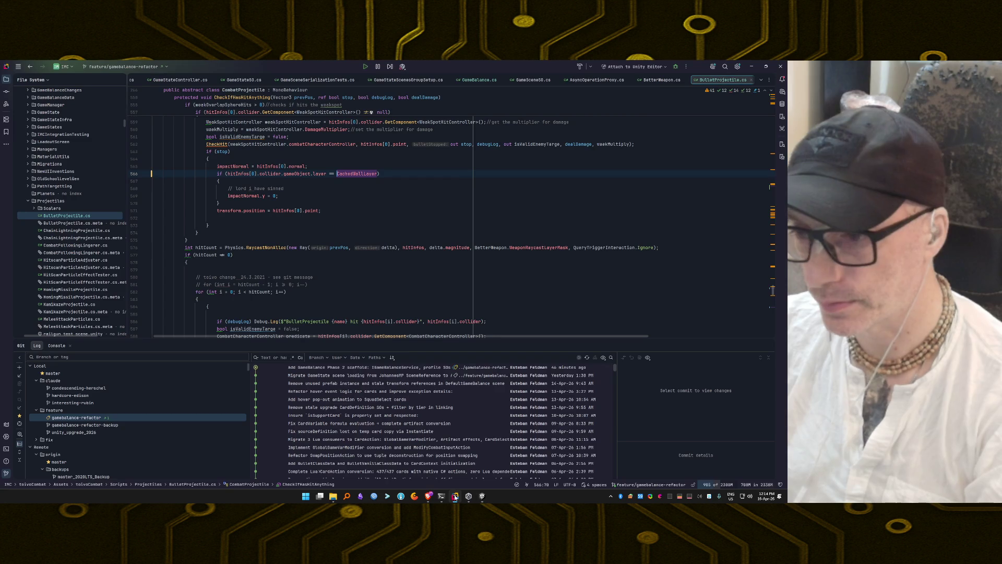
# Search classes for 'gamebalanceservicete' in Rider, open GameBalanceServiceTests, then return to Unity
pyautogui.hotkey('ctrl', 'n')
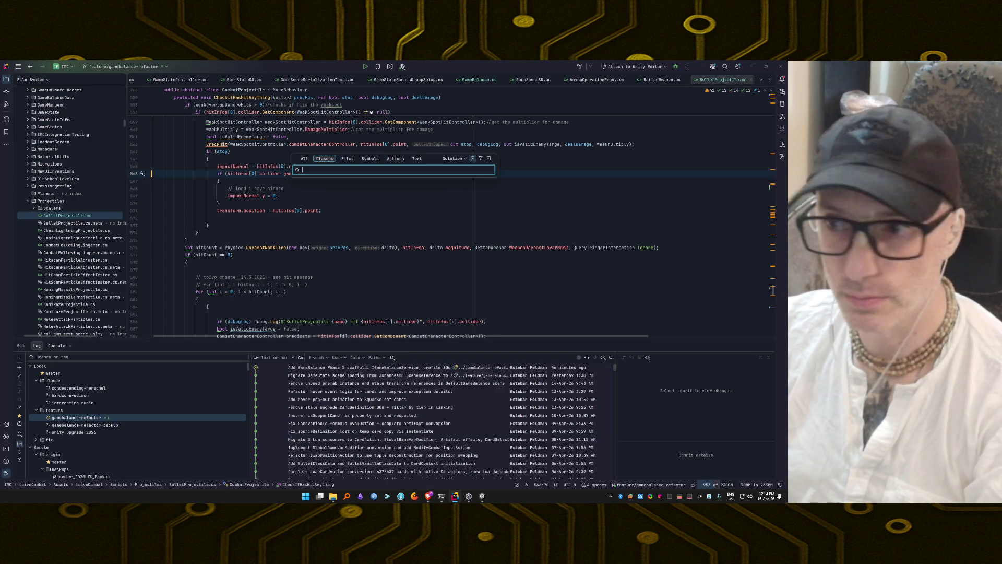
pyautogui.write('gamebalanceservicete')
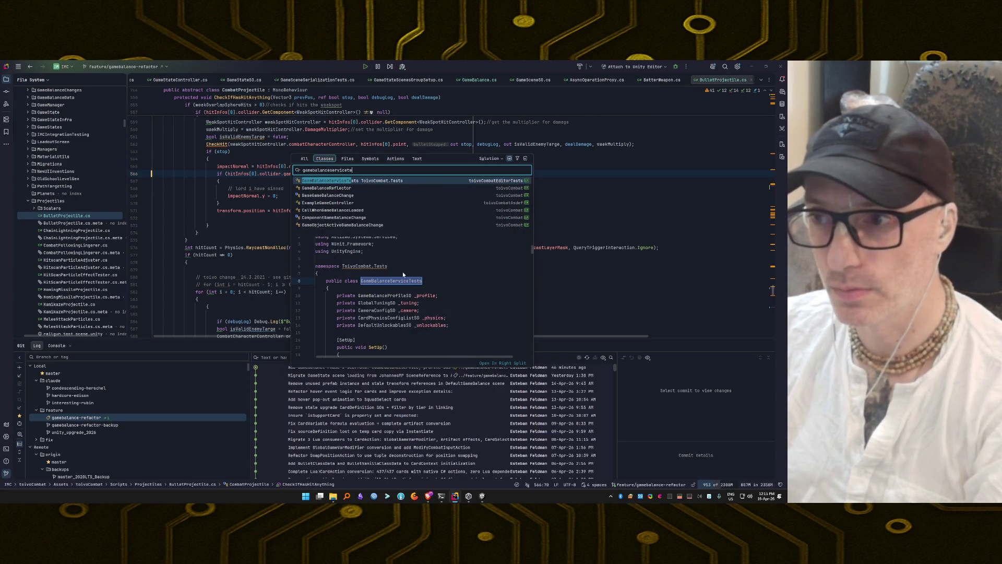
pyautogui.press('Return')
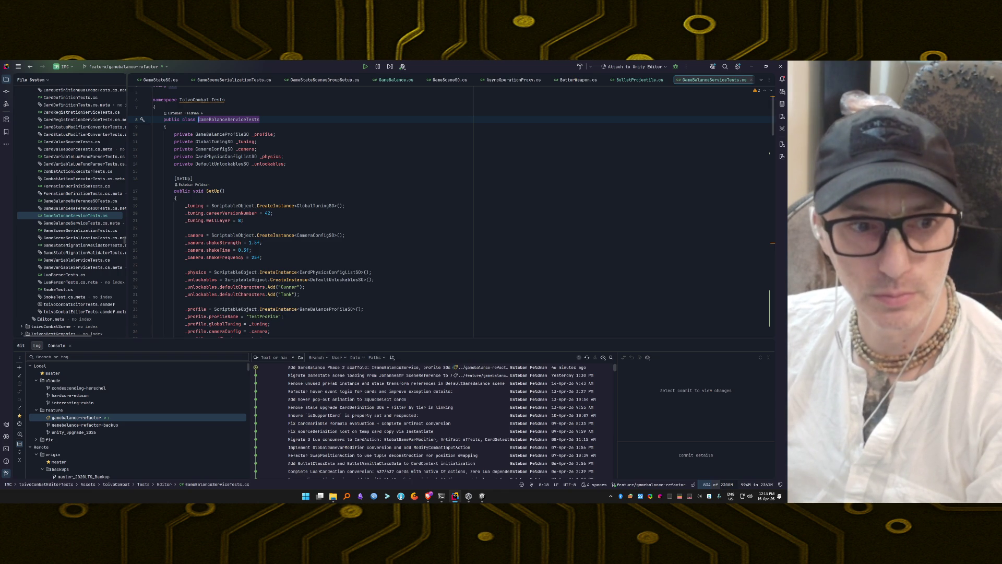
pyautogui.hotkey('alt', 'Tab')
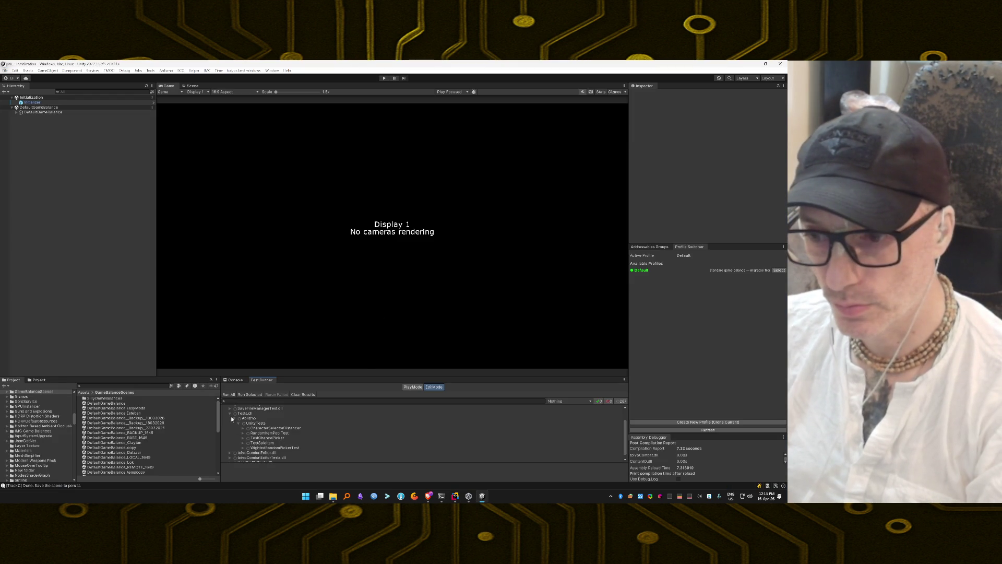
# Collapse Tests.dll and the test tree root back to the list of test assemblies
pyautogui.click(231, 414)
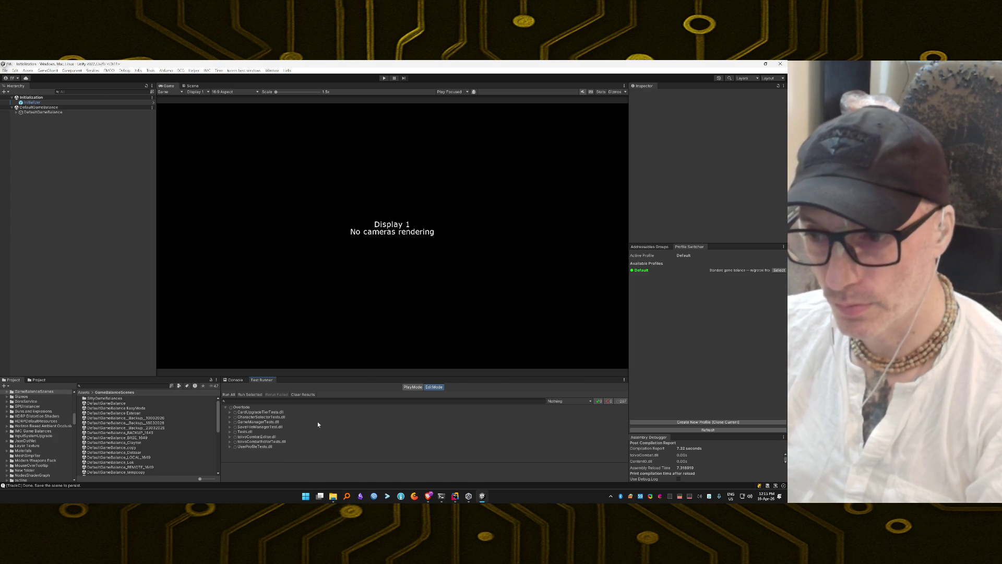
pyautogui.hotkey('alt', 'Tab')
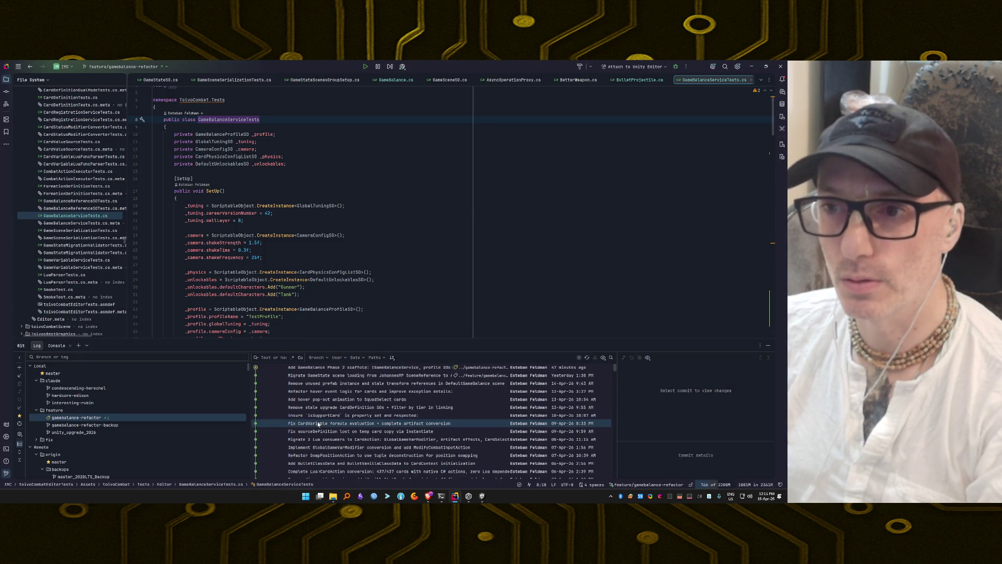
pyautogui.hotkey('alt', 'Tab')
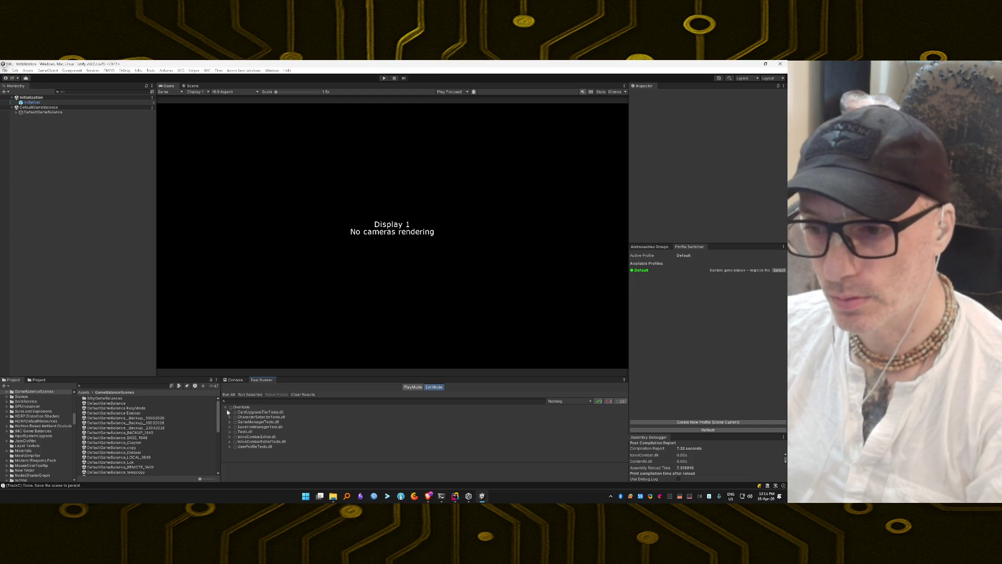
pyautogui.click(226, 407)
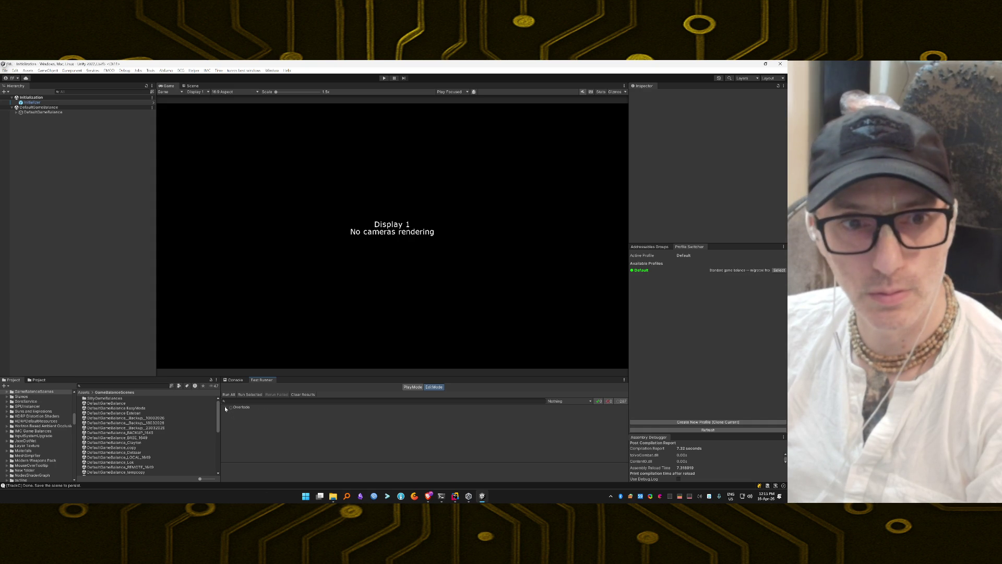
pyautogui.click(225, 407)
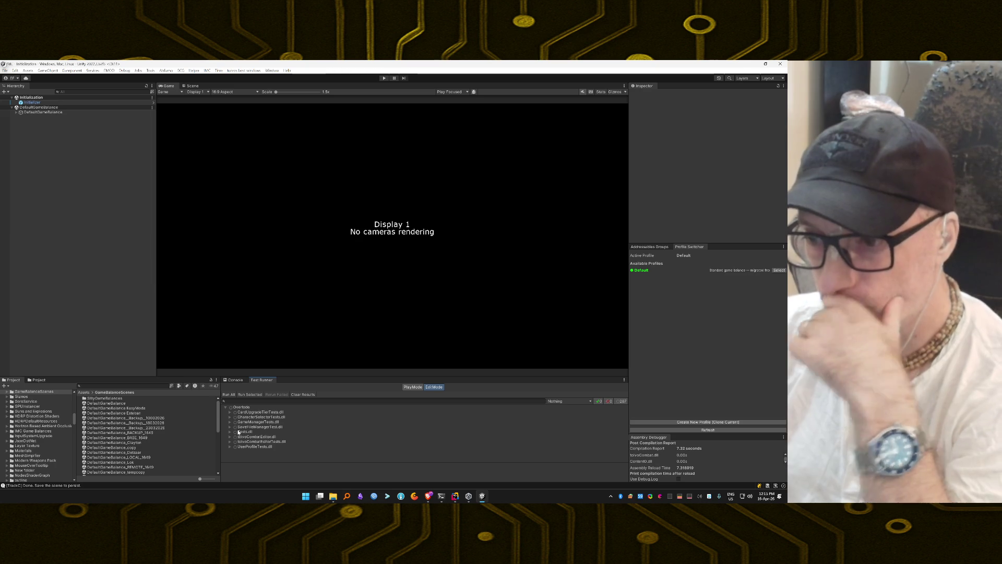
# Review the GameBalanceServiceTests methods in Rider, then filter the Unity test list by 'Boo'
pyautogui.hotkey('alt', 'Tab')
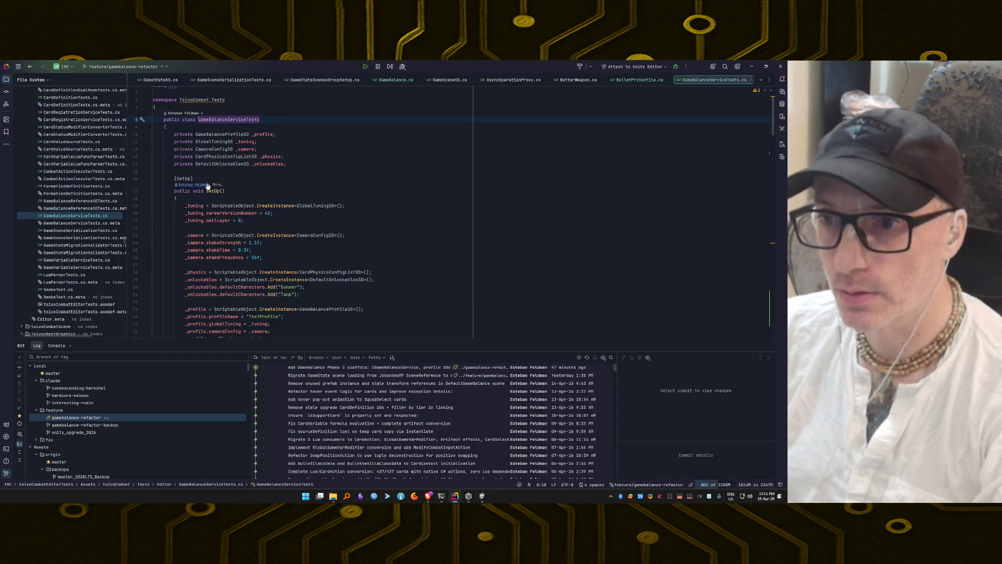
pyautogui.scroll(-10, 208, 186)
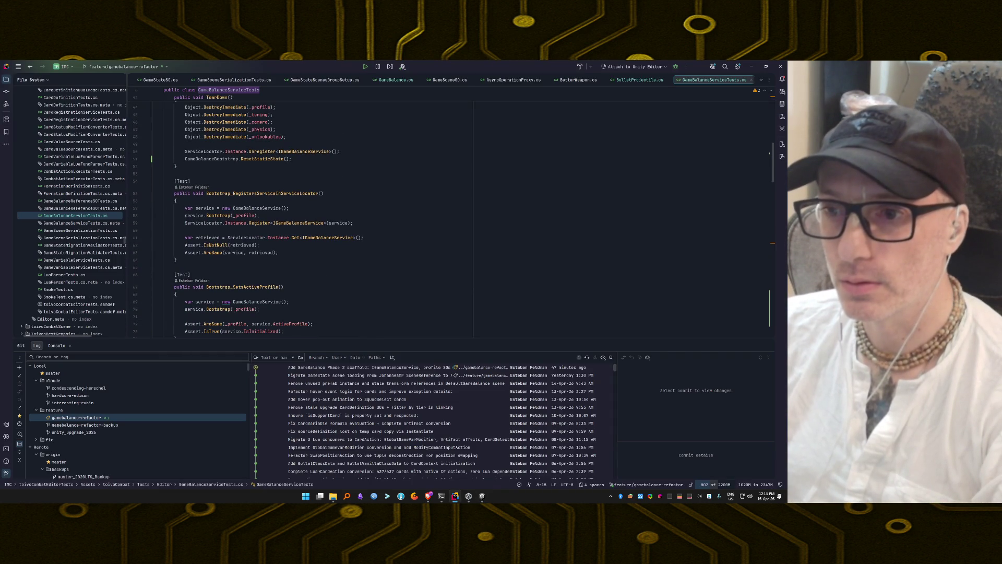
pyautogui.hotkey('alt', 'Tab')
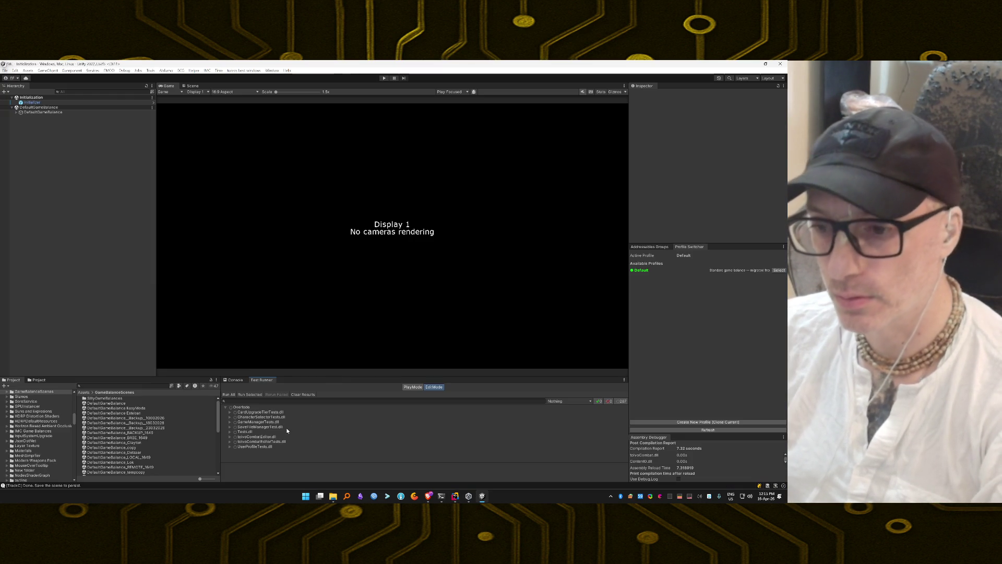
pyautogui.write('Boo')
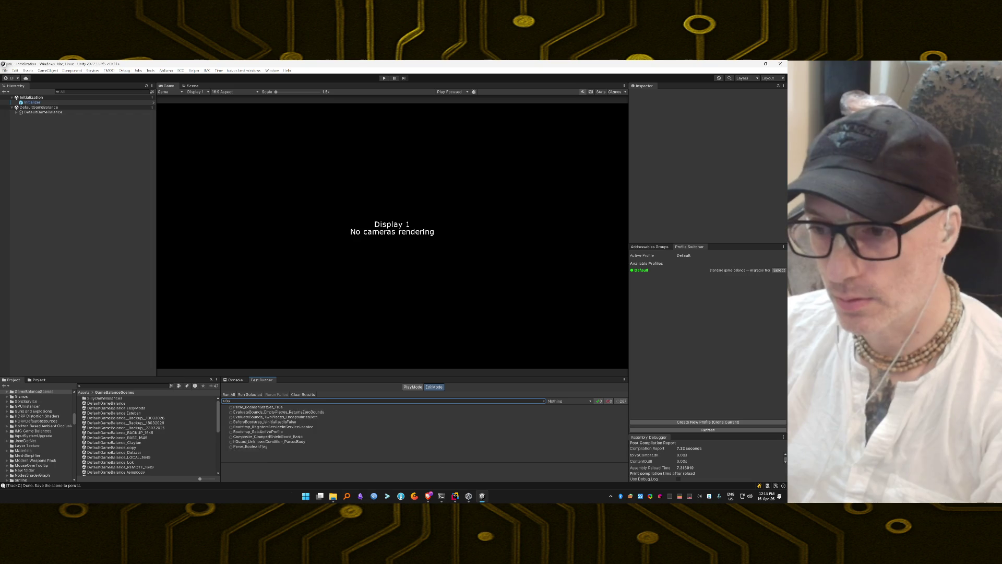
# Clear the 'Boo' filter, select GameBalanceServiceTests and run it so every test passes green
pyautogui.click(521, 407)
pyautogui.hotkey('ctrl', 'f')
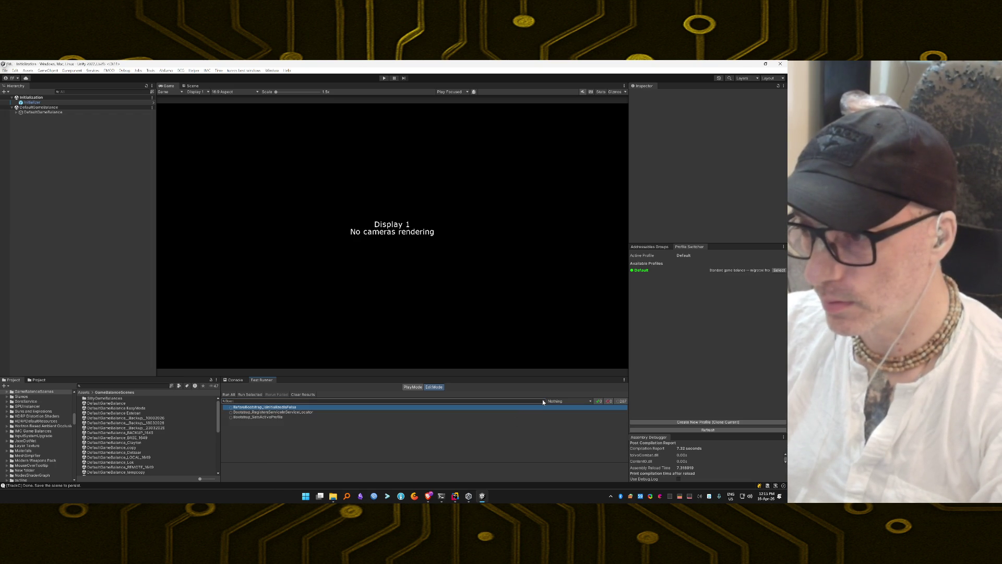
pyautogui.click(543, 401)
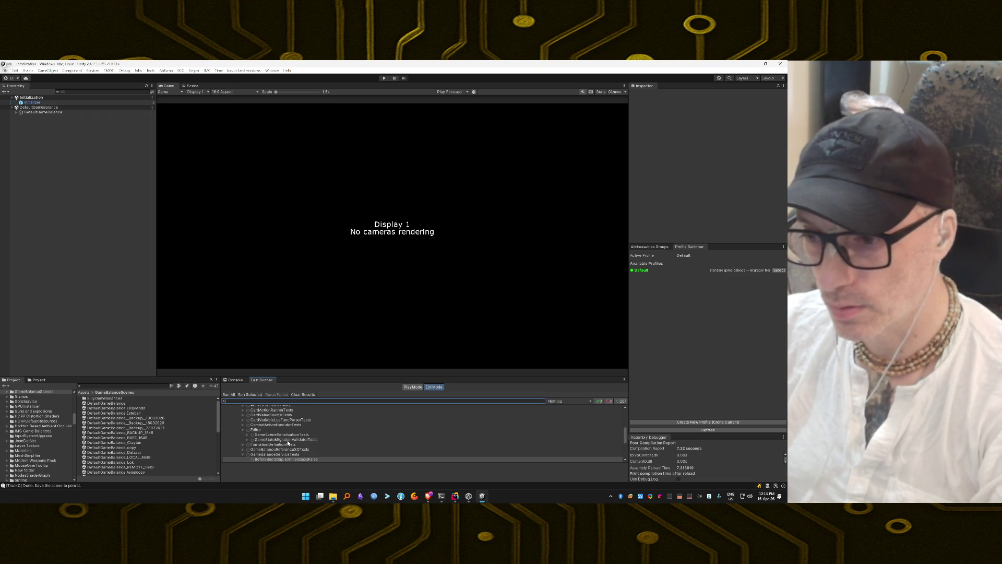
pyautogui.click(286, 455)
pyautogui.scroll(-3, 343, 452)
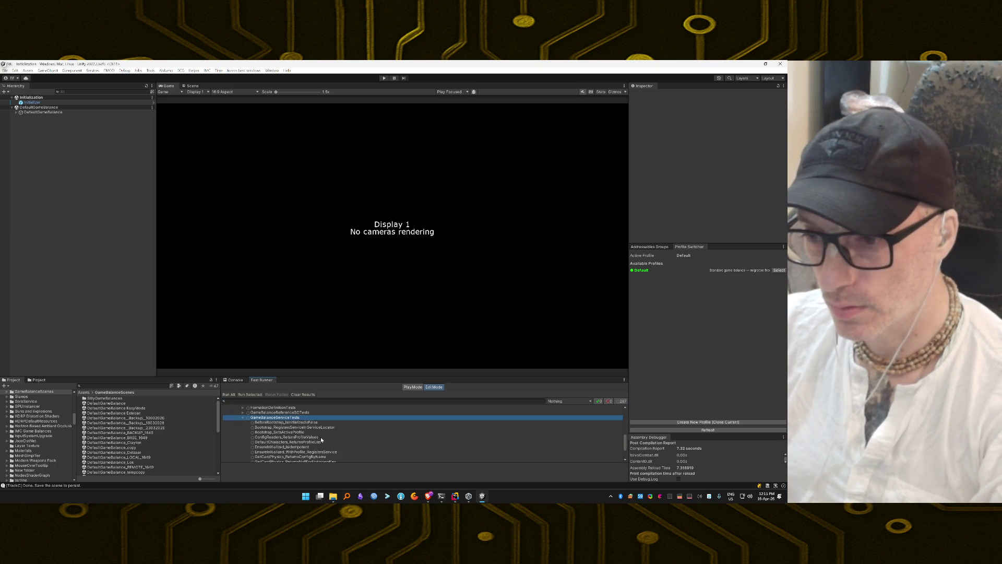
pyautogui.click(241, 396)
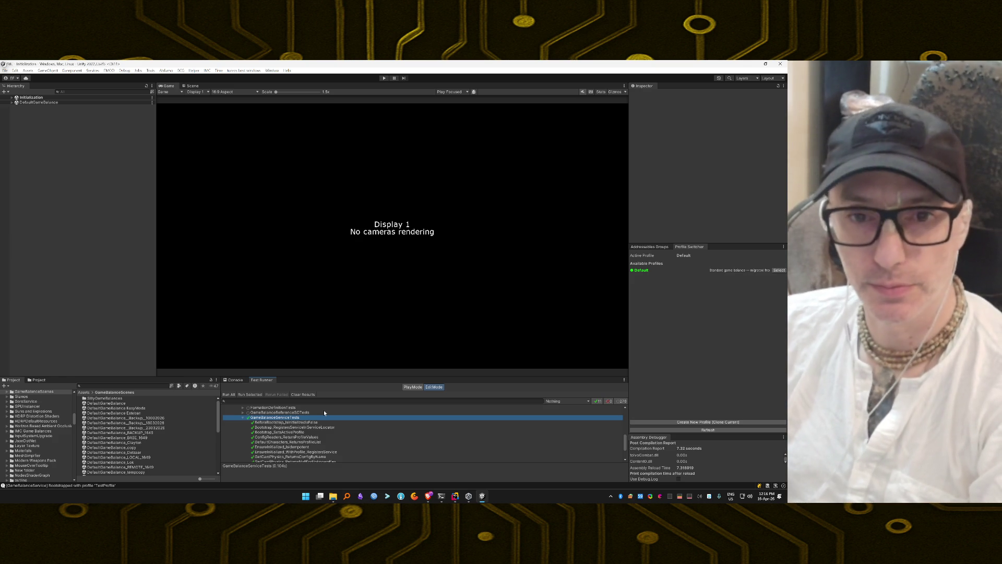
pyautogui.scroll(-3, 307, 431)
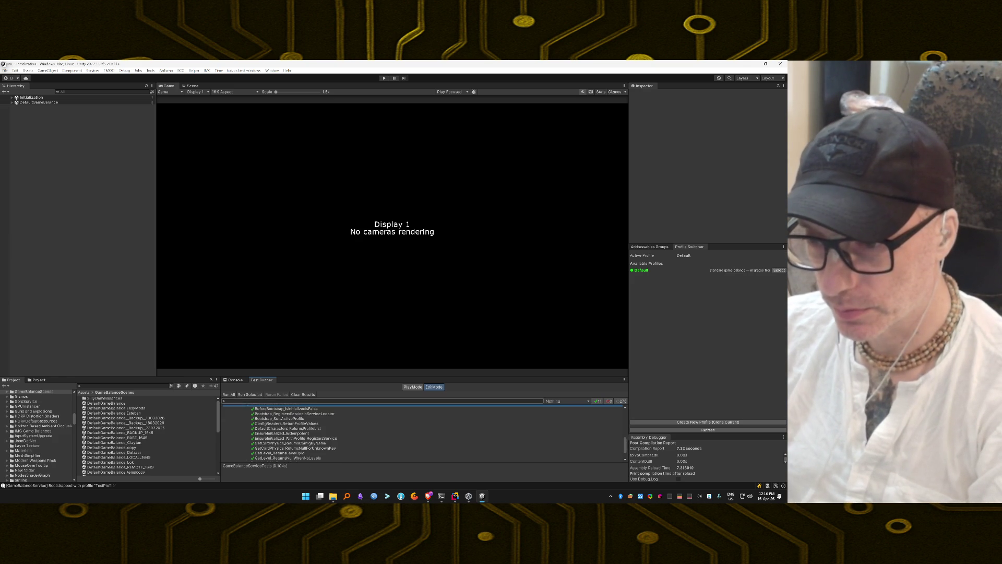
pyautogui.hotkey('alt', 'Tab')
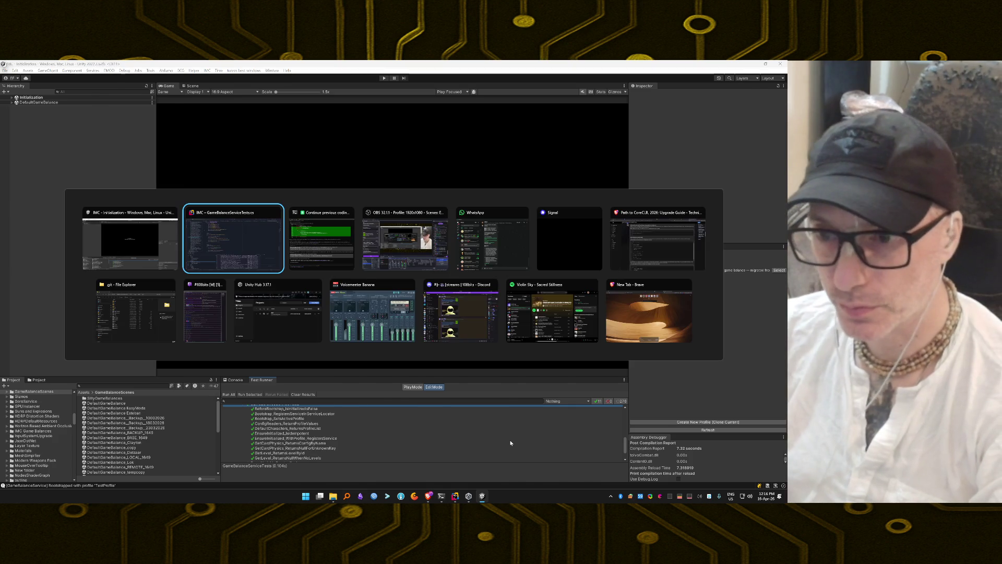
pyautogui.hotkey('alt', 'Tab')
pyautogui.hotkey('alt', 'Tab')
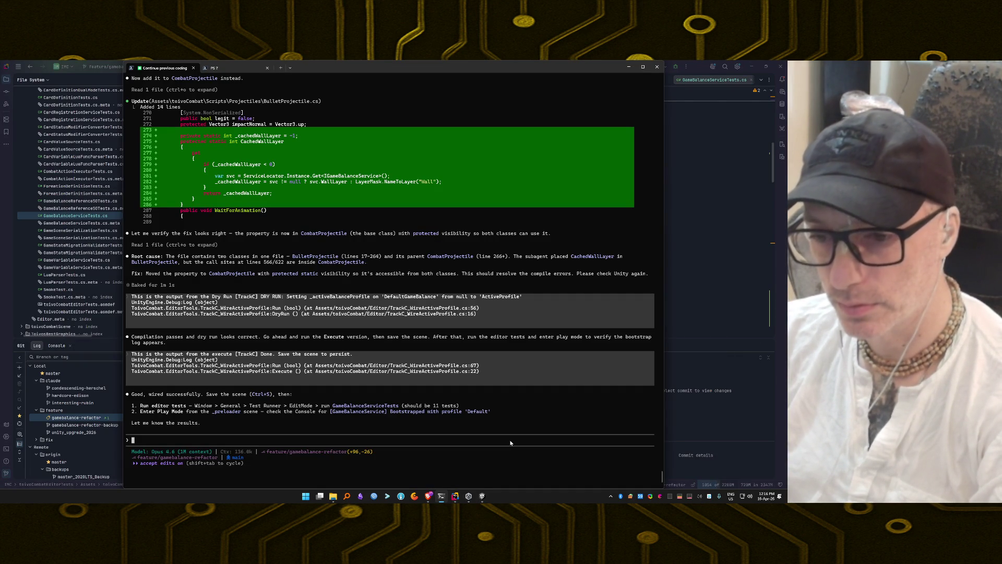
# Reply that all 11 tests are green and ask which scene Play mode should start from
pyautogui.write('1')
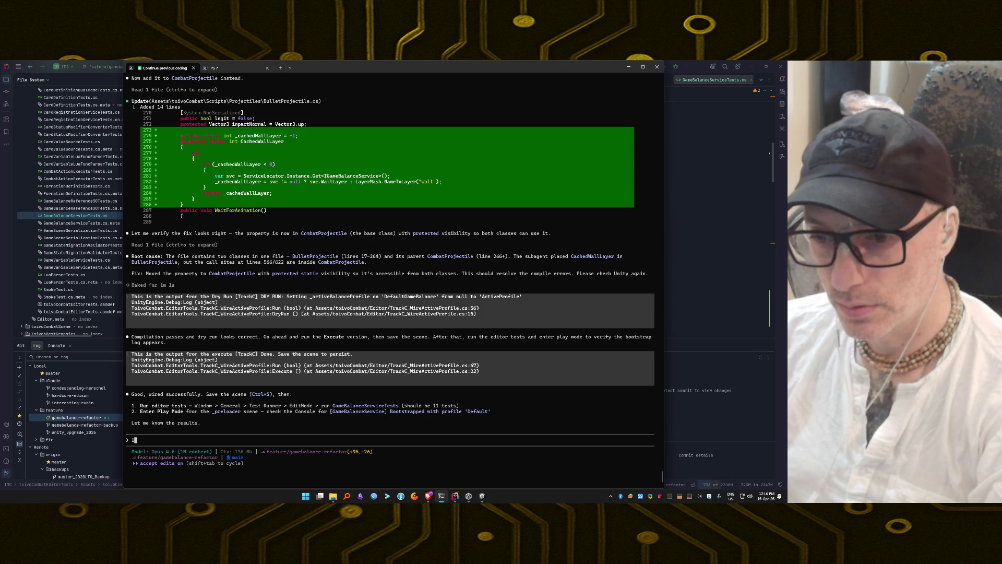
pyautogui.write('1 testGrea')
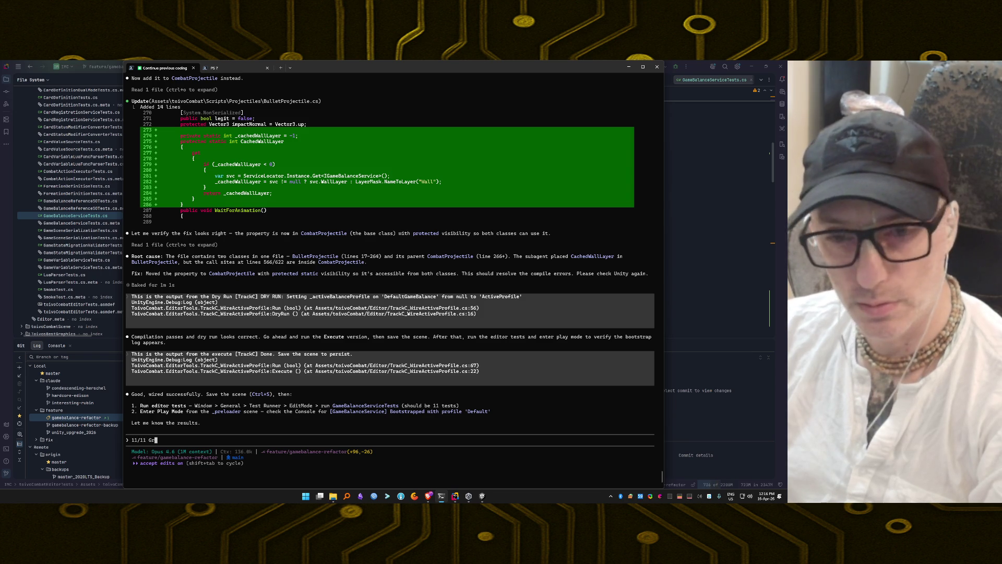
pyautogui.press('BackSpace')
pyautogui.press('BackSpace')
pyautogui.press('BackSpace')
pyautogui.write('tes')
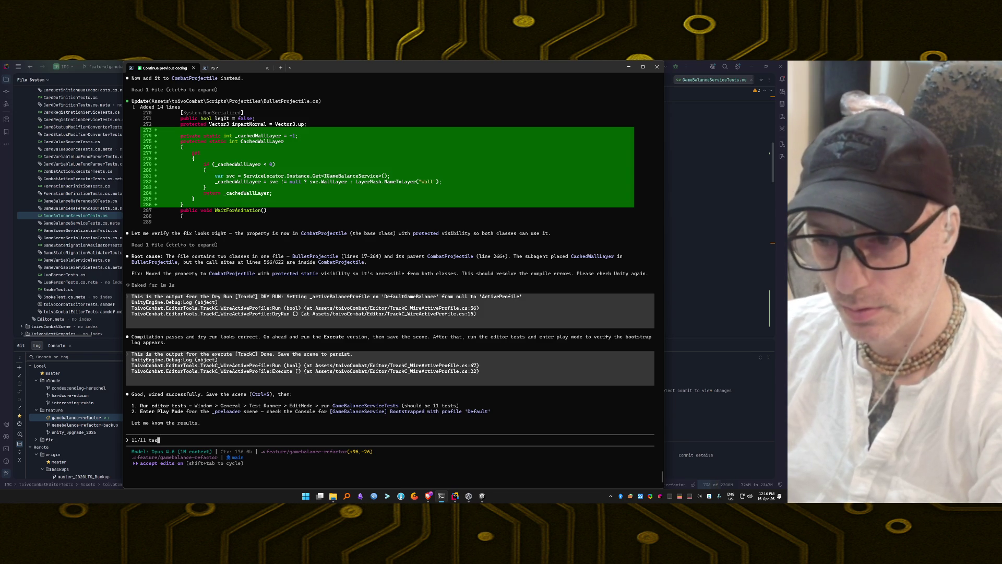
pyautogui.write('ts green. ')
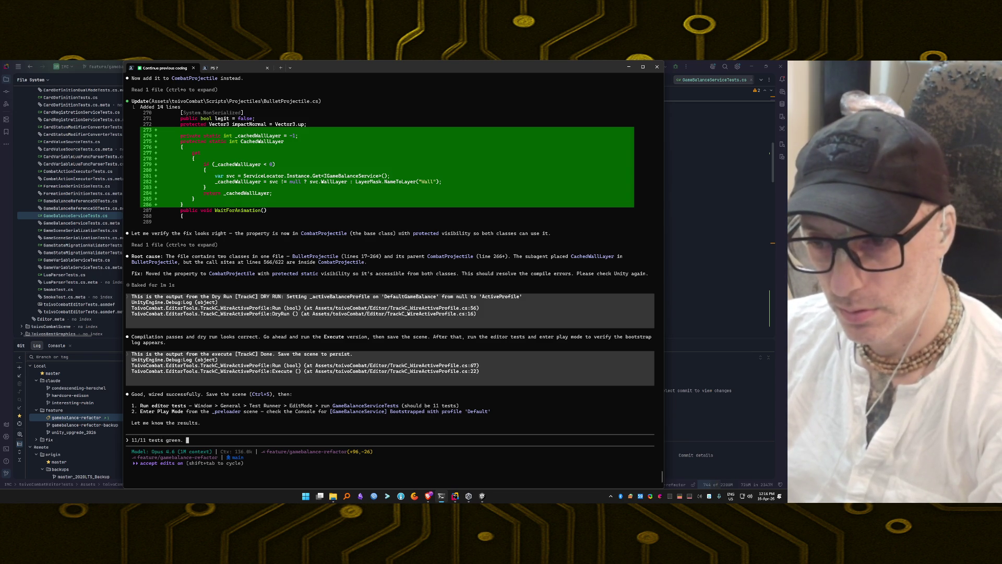
pyautogui.write('What do you meane')
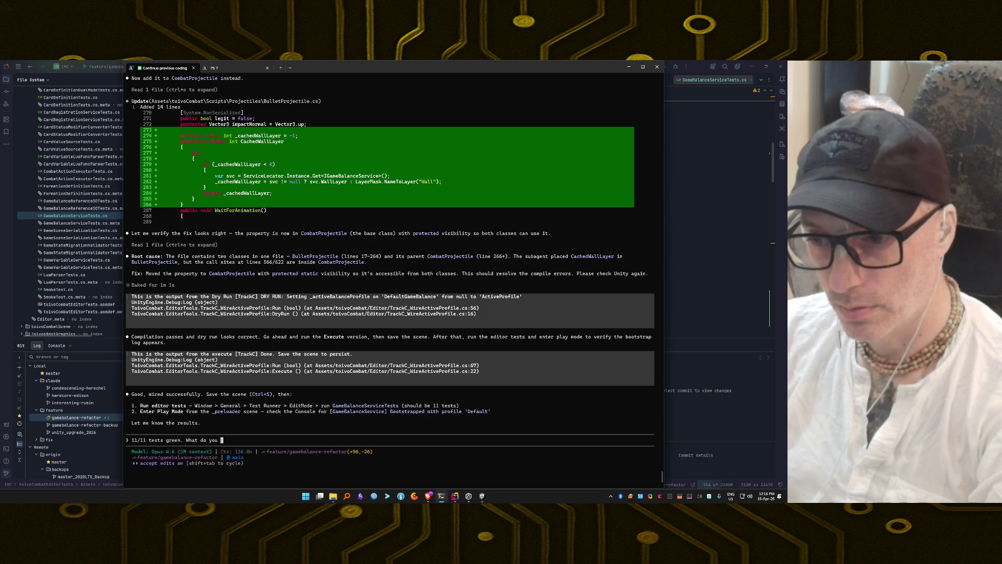
pyautogui.press('BackSpace')
pyautogui.write('n ')
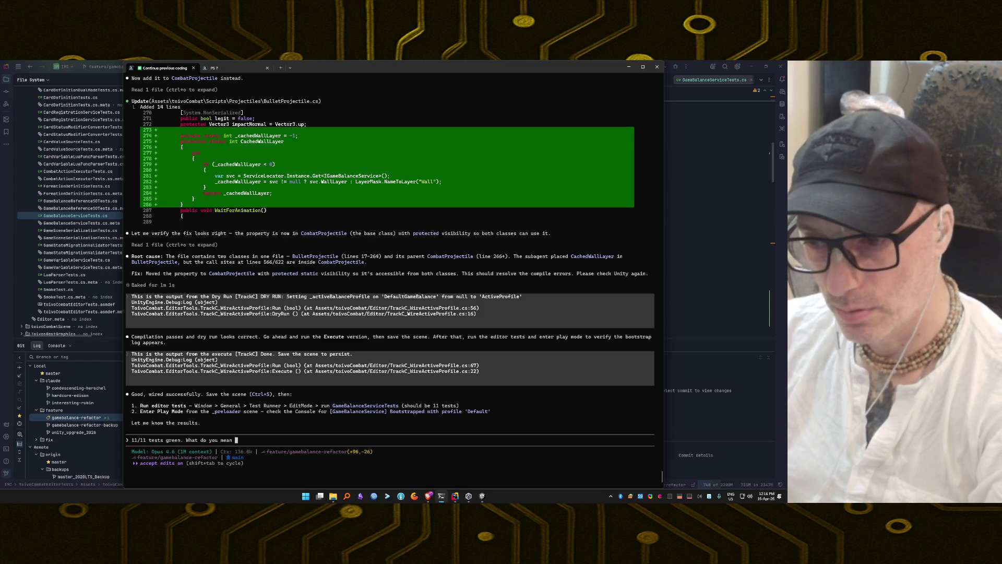
pyautogui.write('with enplay')
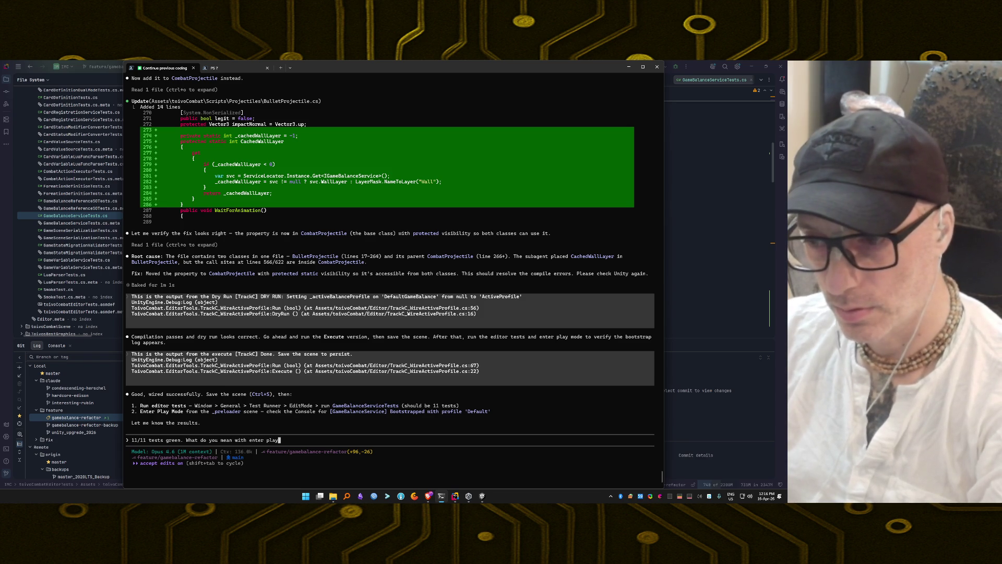
pyautogui.write(' mode from the ')
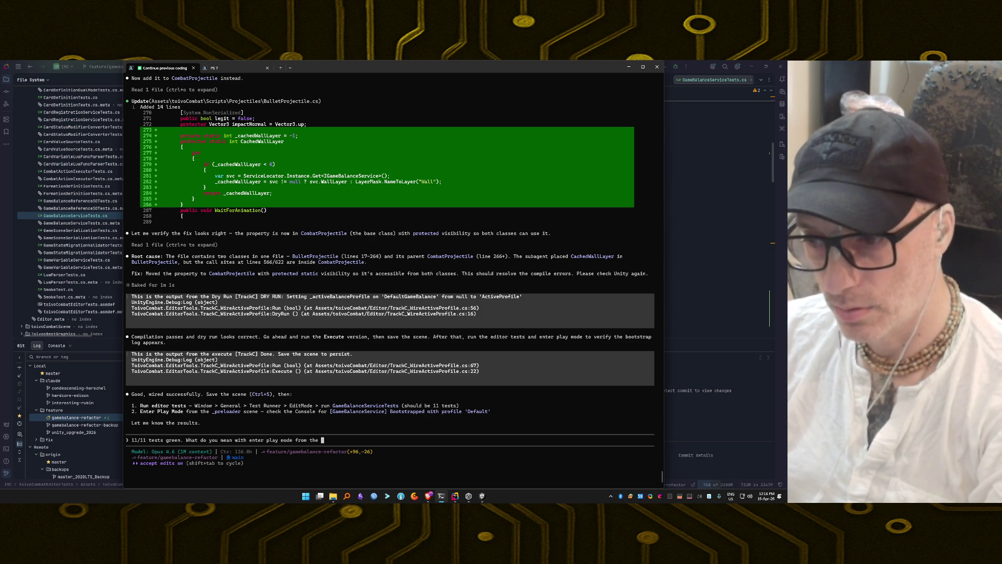
pyautogui.write('_preloader scene?')
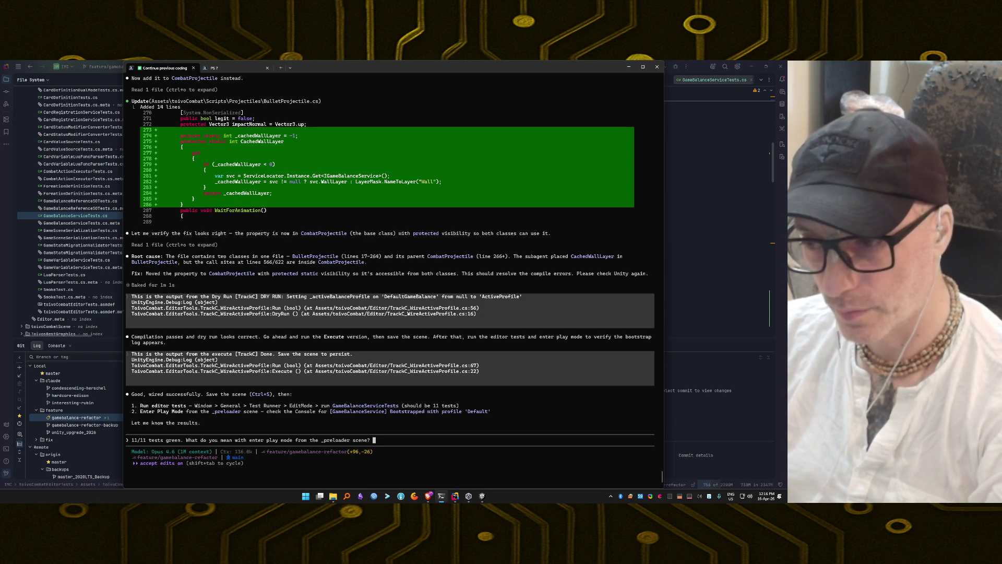
pyautogui.write('We ')
pyautogui.write("don't ")
pyautogui.write('use the initi')
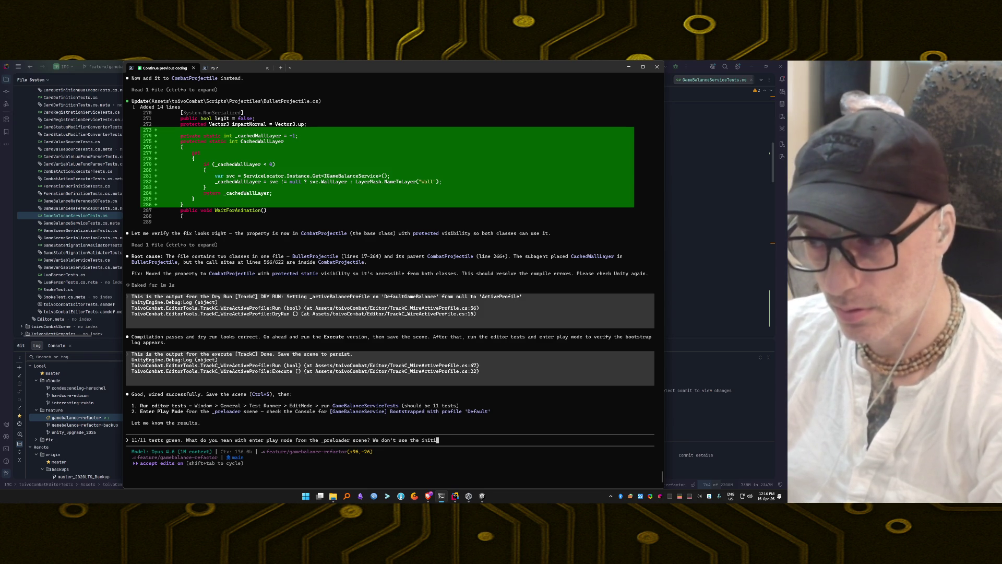
pyautogui.write('Initi')
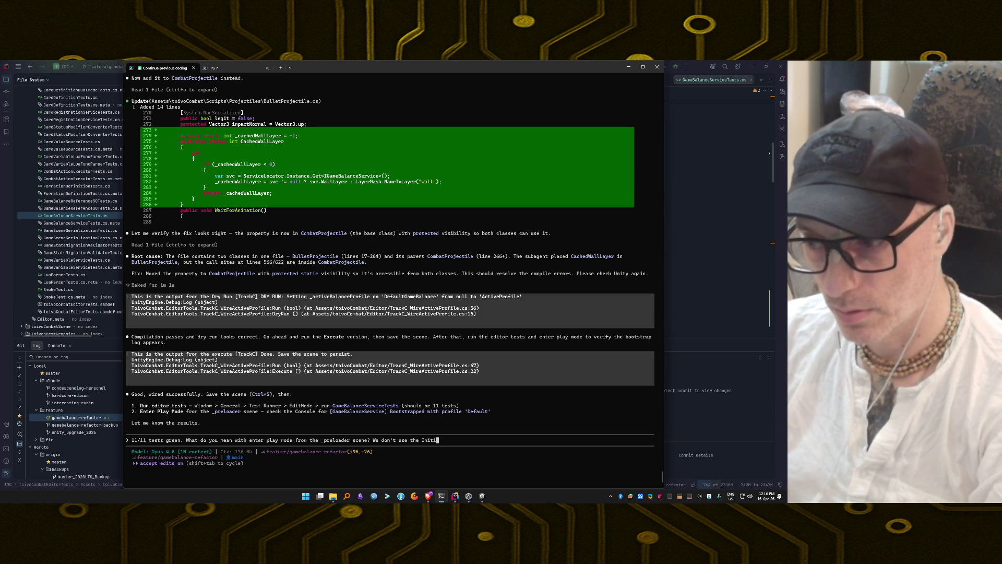
pyautogui.write('alization scen')
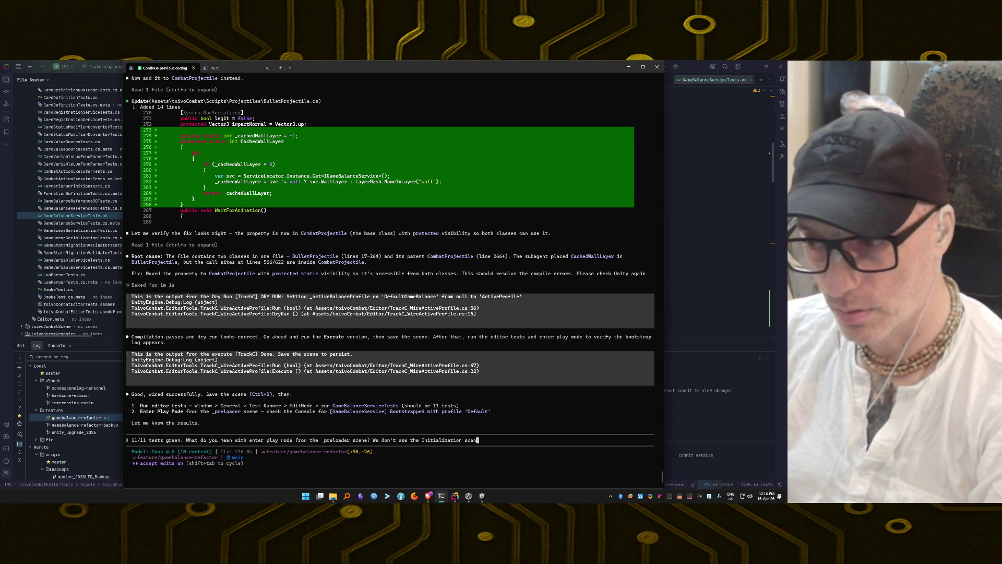
pyautogui.write('ym?')
pyautogui.press('Return')
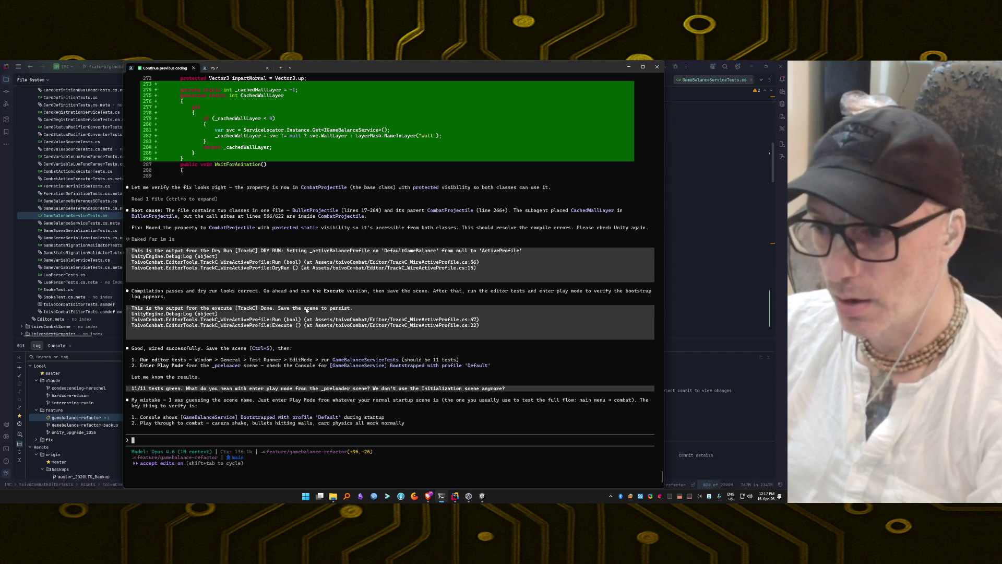
# Remove the DefaultGameBalance scene from the Hierarchy, leaving Initialization, and show the console
pyautogui.hotkey('alt', 'Tab')
pyautogui.hotkey('alt', 'Tab')
pyautogui.hotkey('alt', 'Tab')
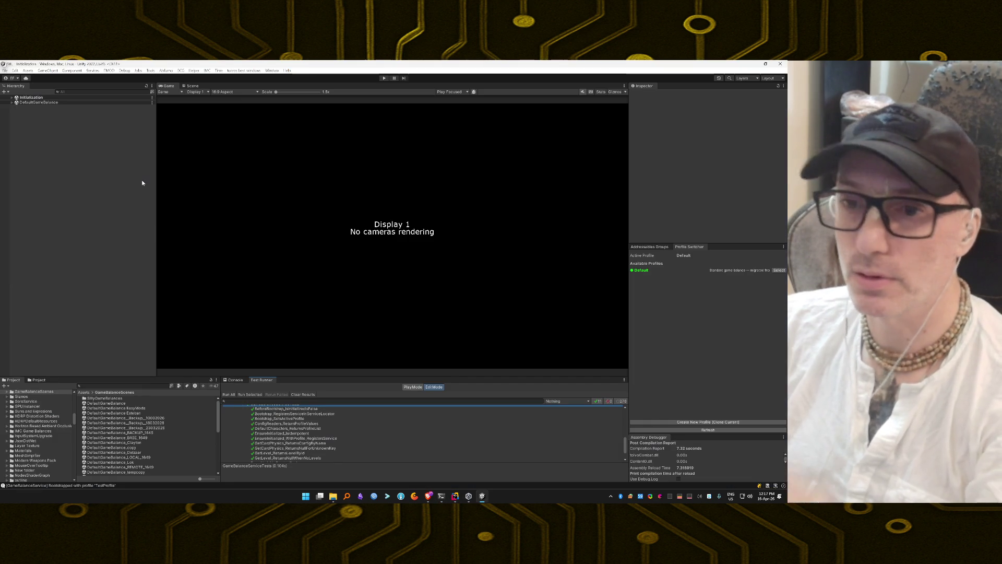
pyautogui.rightClick(53, 103)
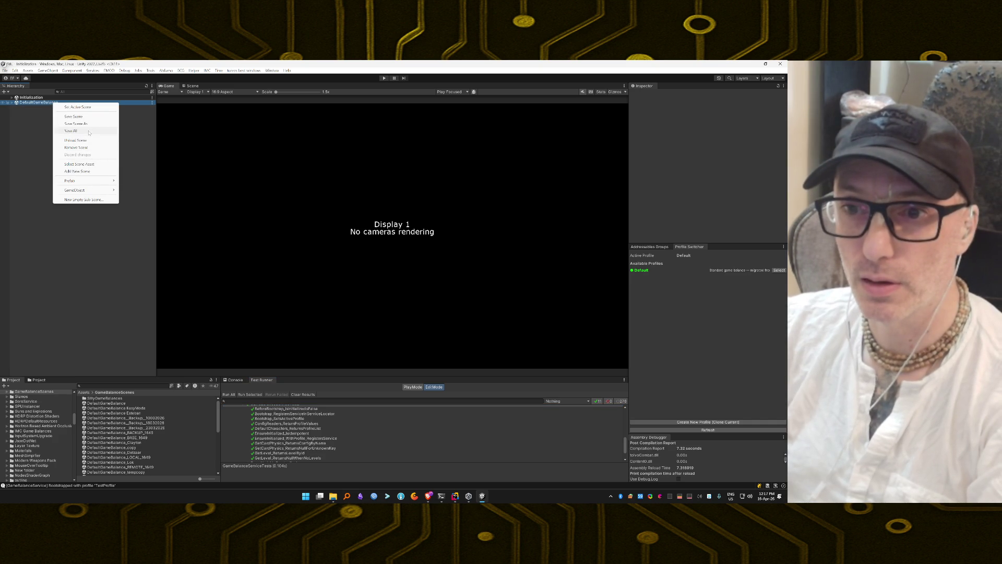
pyautogui.click(77, 147)
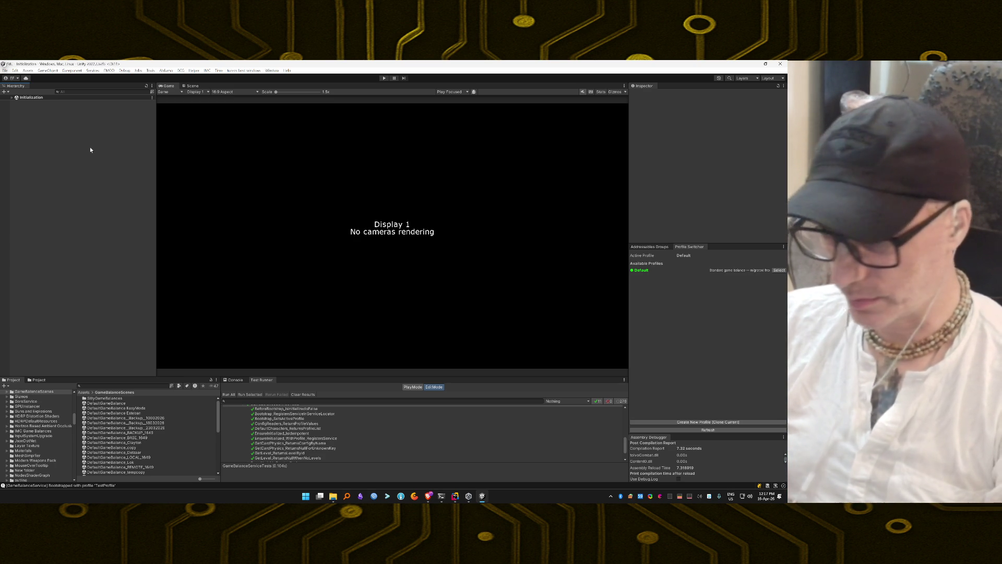
pyautogui.click(233, 380)
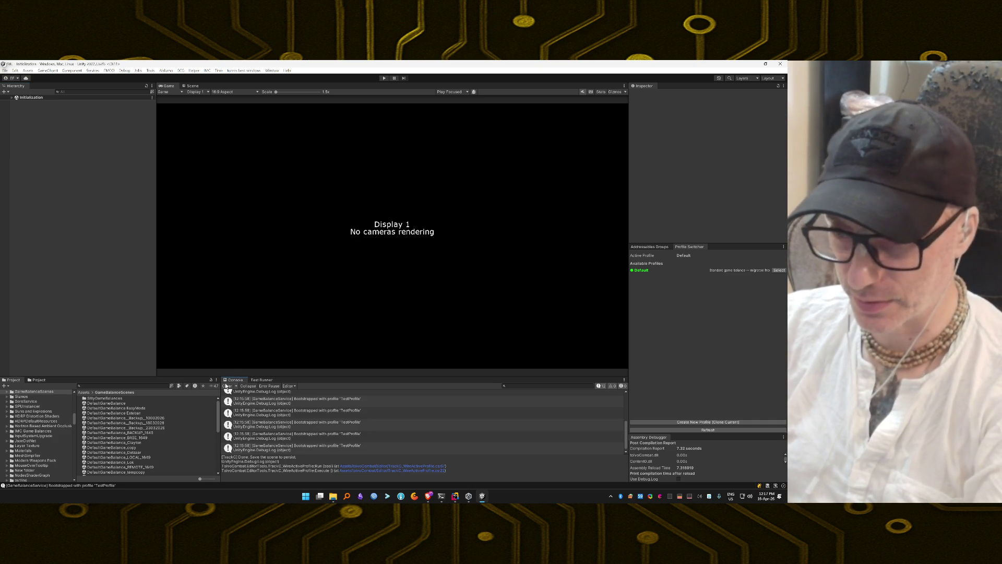
# Clear the console and copy the expected bootstrap message from the Claude Code terminal
pyautogui.click(226, 386)
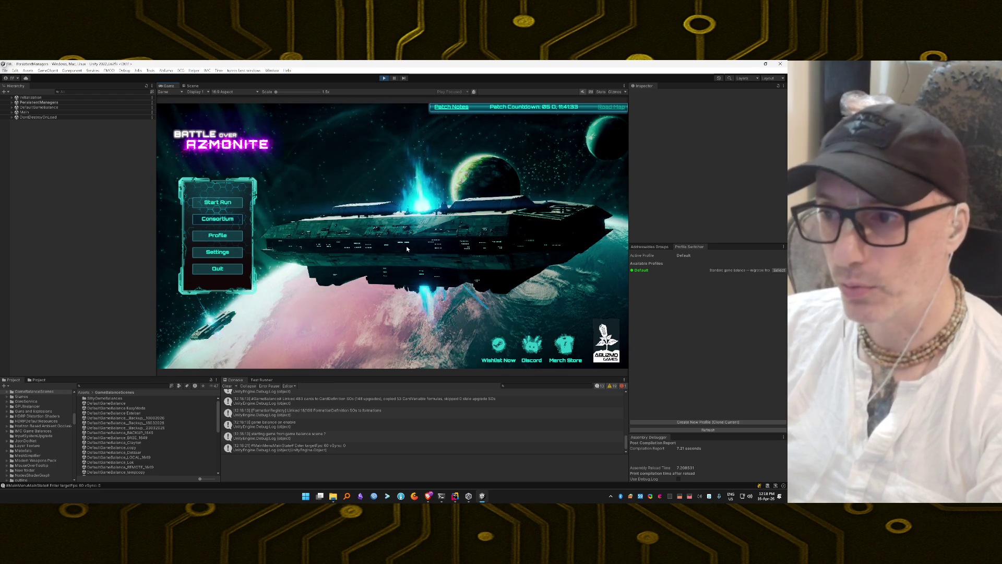
pyautogui.click(442, 497)
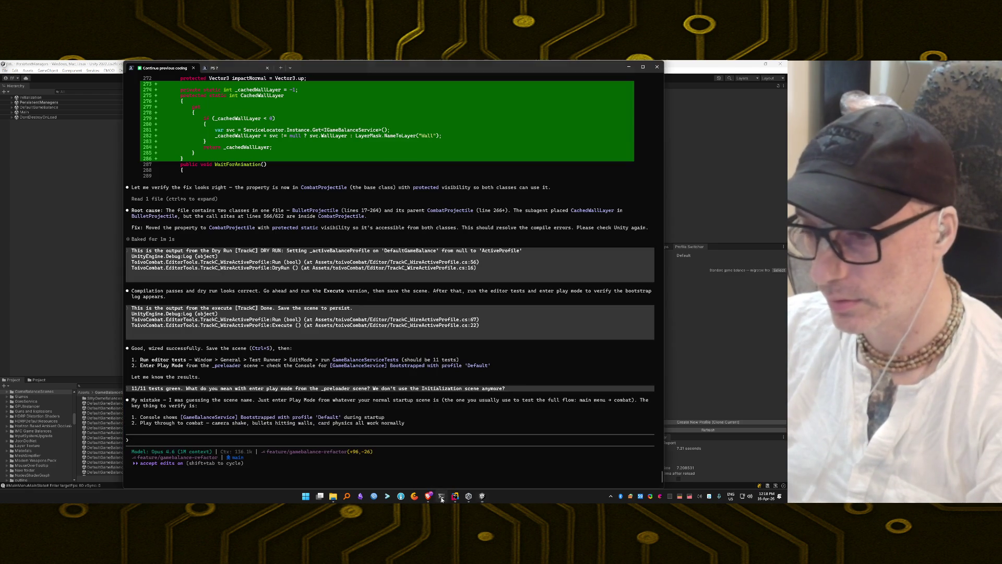
pyautogui.moveTo(181, 418); pyautogui.dragTo(340, 419)
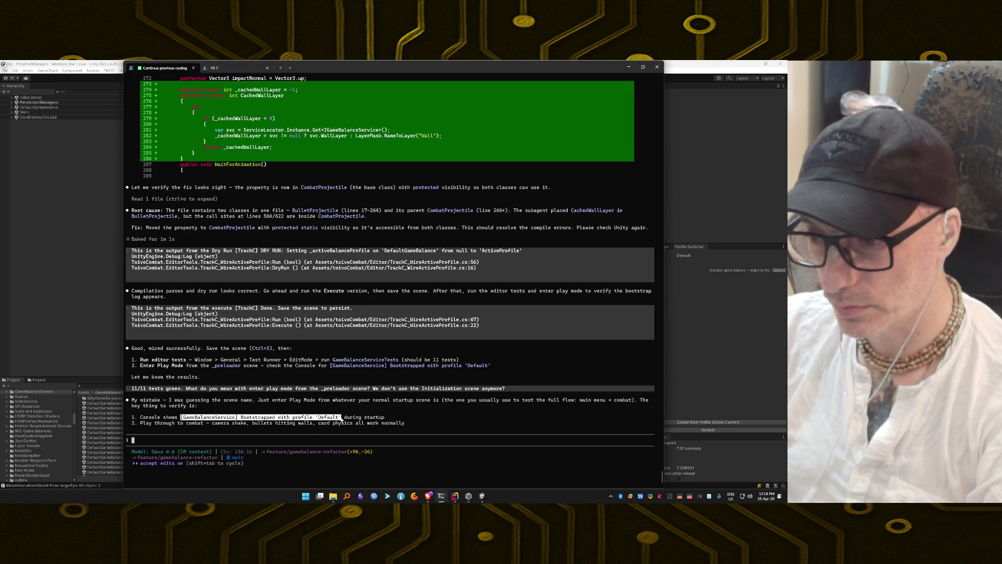
pyautogui.hotkey('ctrl', 'c')
pyautogui.hotkey('alt', 'Tab')
# Find the bootstrap line with profile 'Default' in the console, then inspect the NullReferenceException error
pyautogui.click(548, 385)
pyautogui.hotkey('ctrl', 'v')
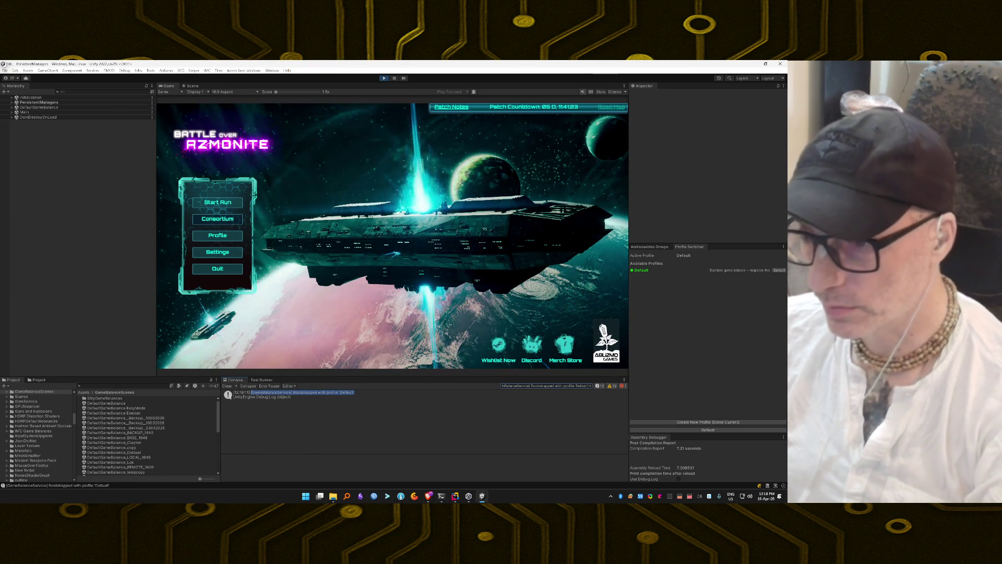
pyautogui.click(517, 395)
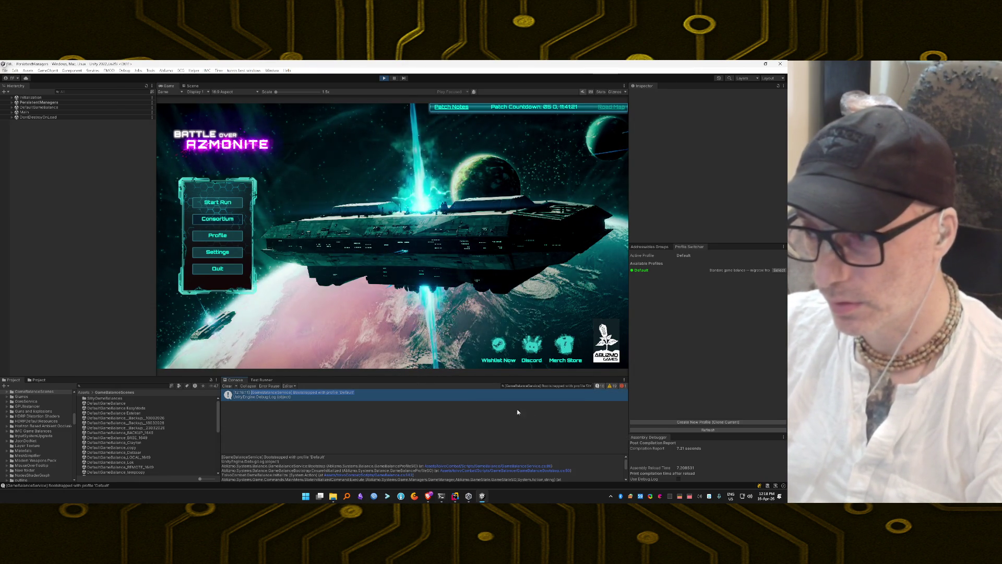
pyautogui.click(590, 386)
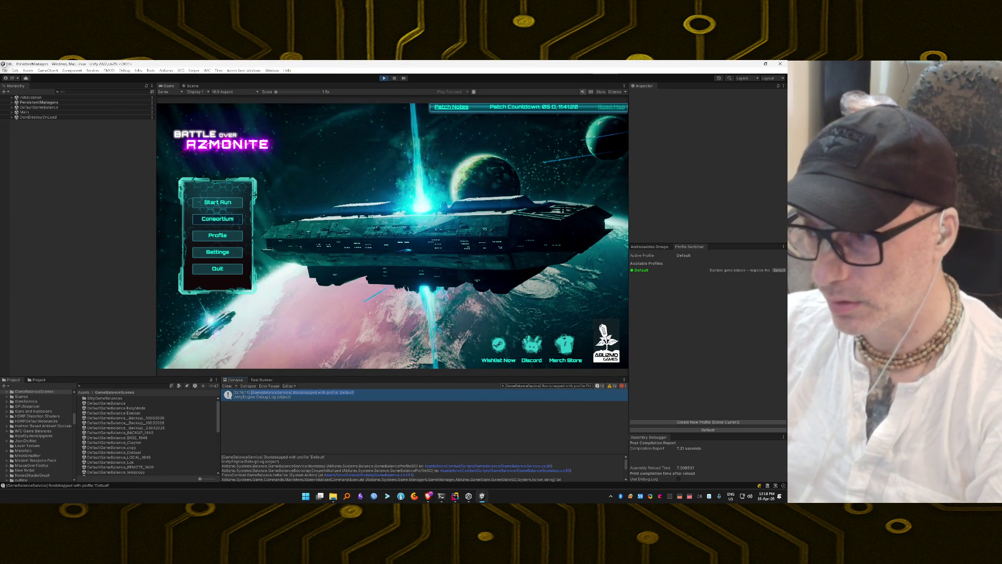
pyautogui.click(610, 386)
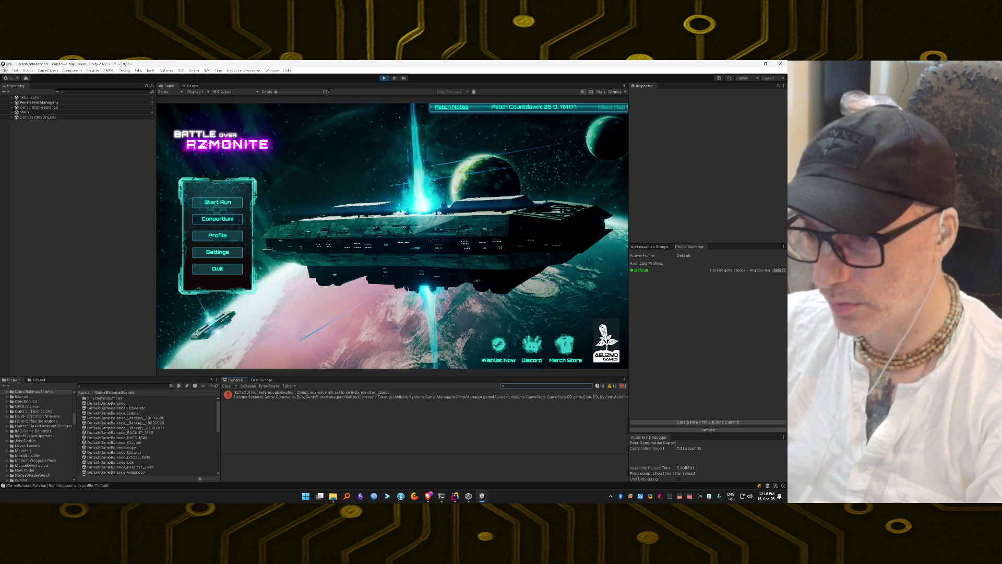
pyautogui.click(383, 397)
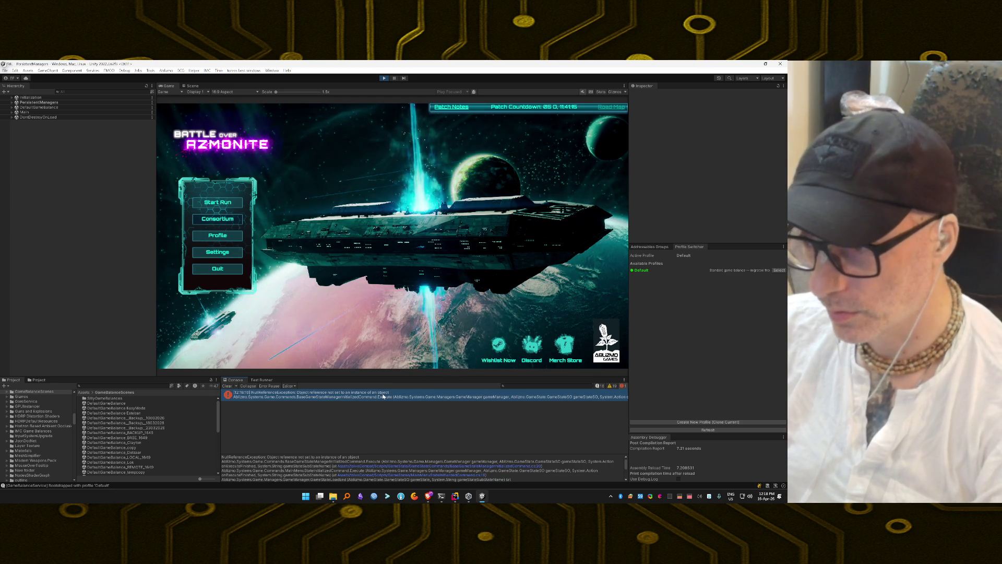
pyautogui.hotkey('alt', 'Tab')
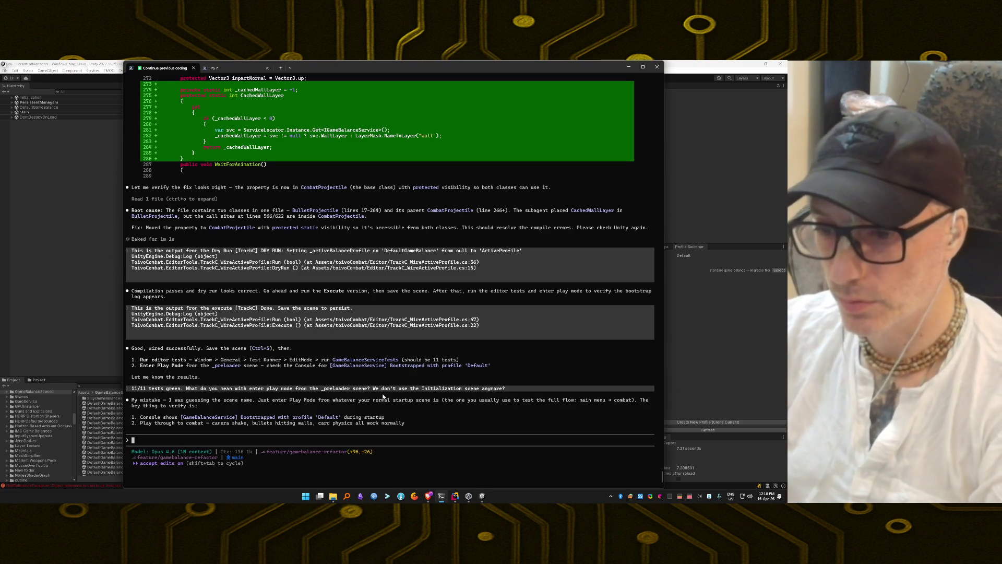
# Note the bootstrap message is fine and send the pasted NullReferenceException report to Claude Code
pyautogui.write('Console shows ')
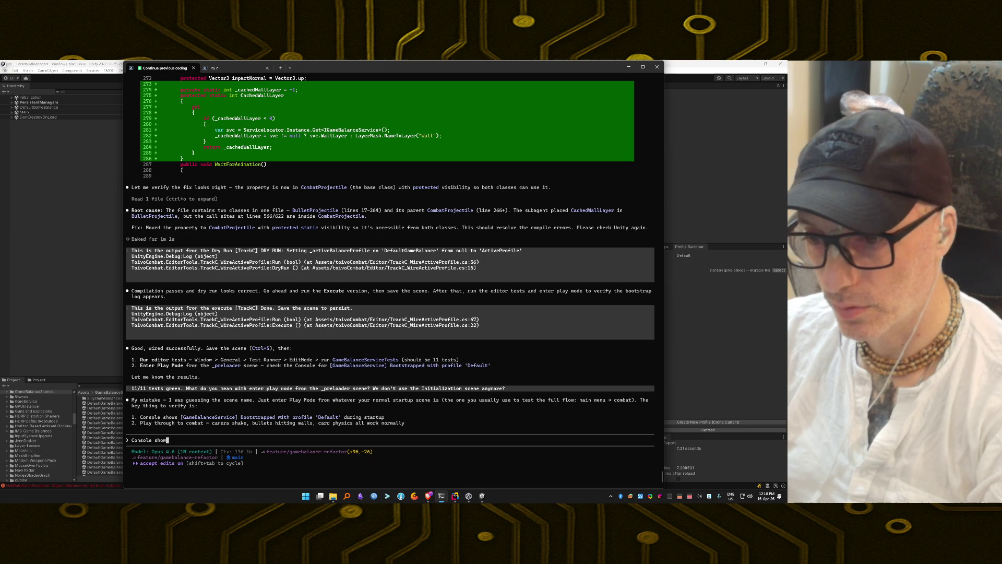
pyautogui.write('the mess')
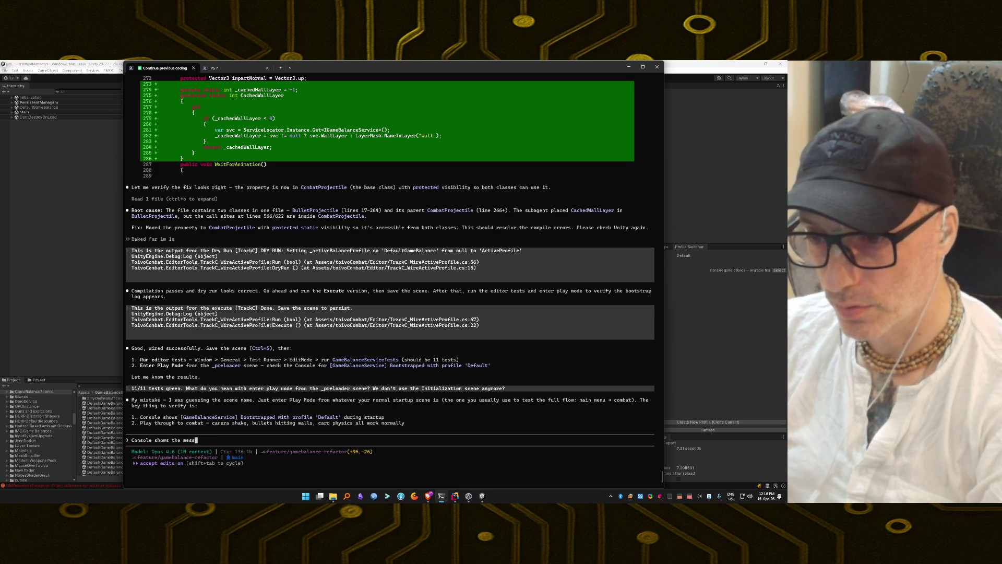
pyautogui.write('age ok  ')
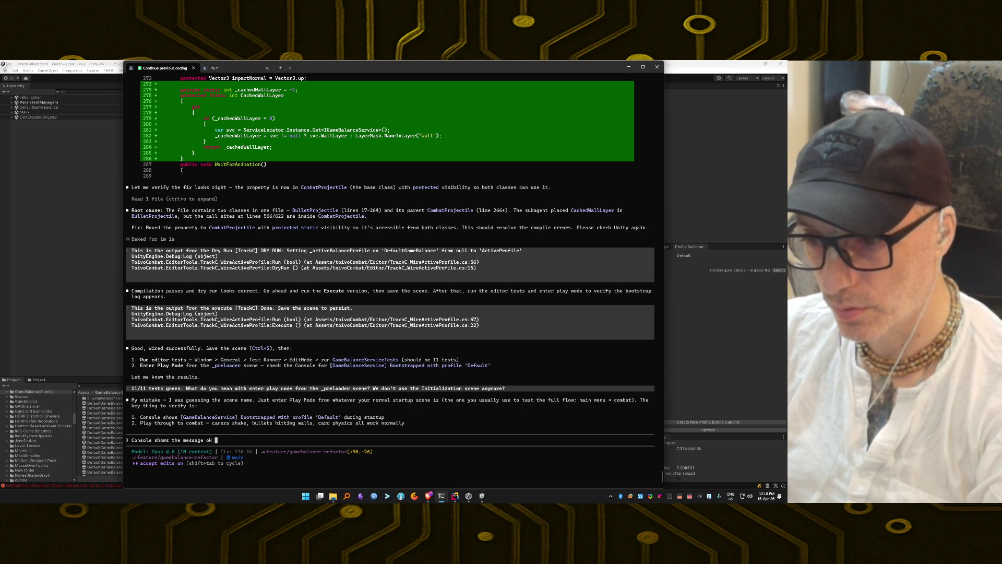
pyautogui.write('but there is one')
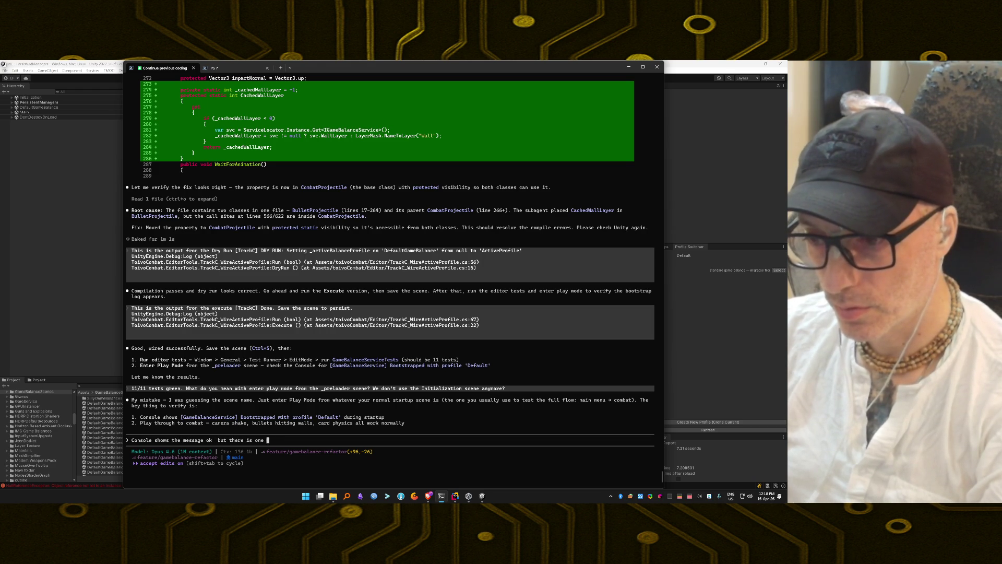
pyautogui.write(' error that ')
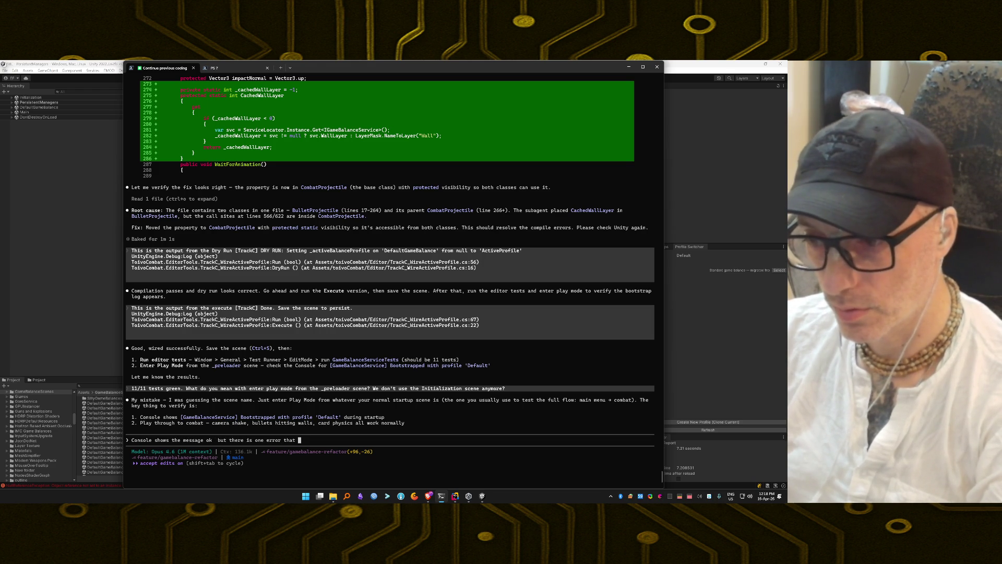
pyautogui.write("wasn't ther")
pyautogui.write('fore and I thi')
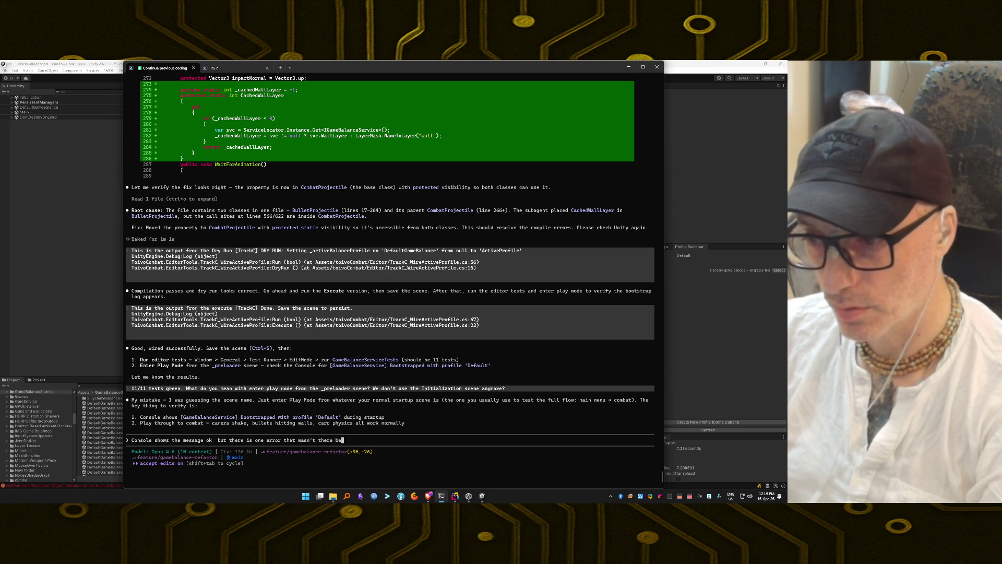
pyautogui.write('nk ')
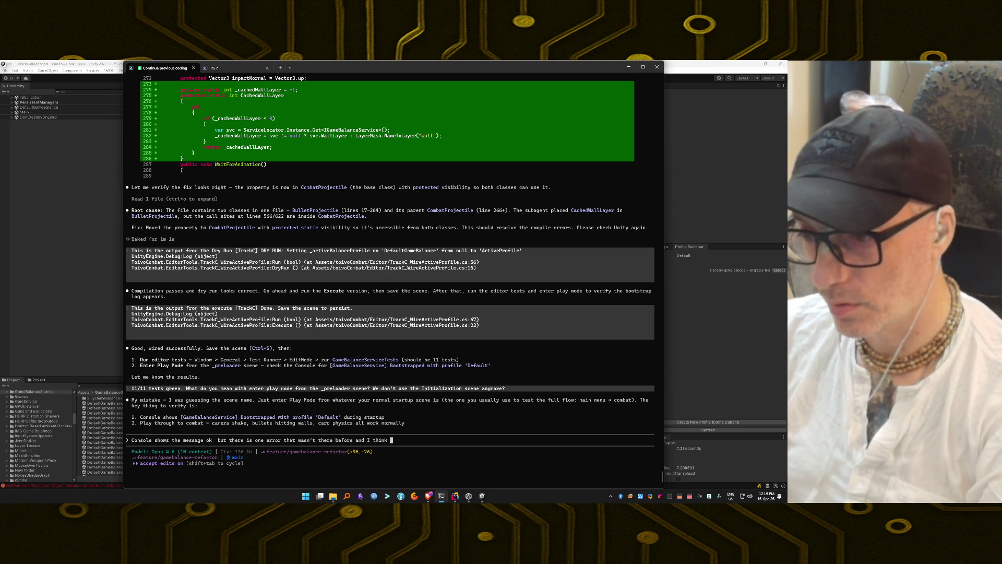
pyautogui.write('is rellate')
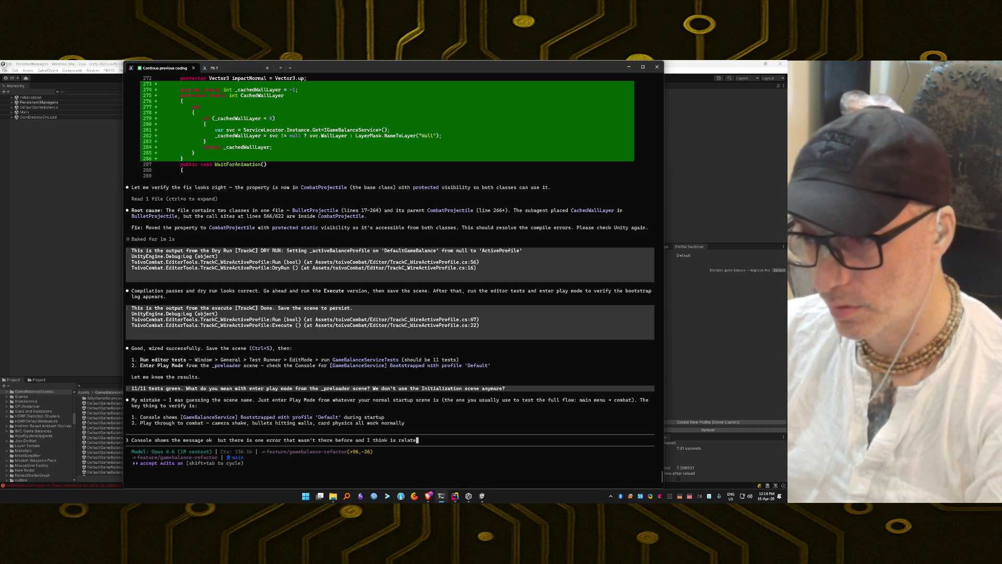
pyautogui.write('d to t')
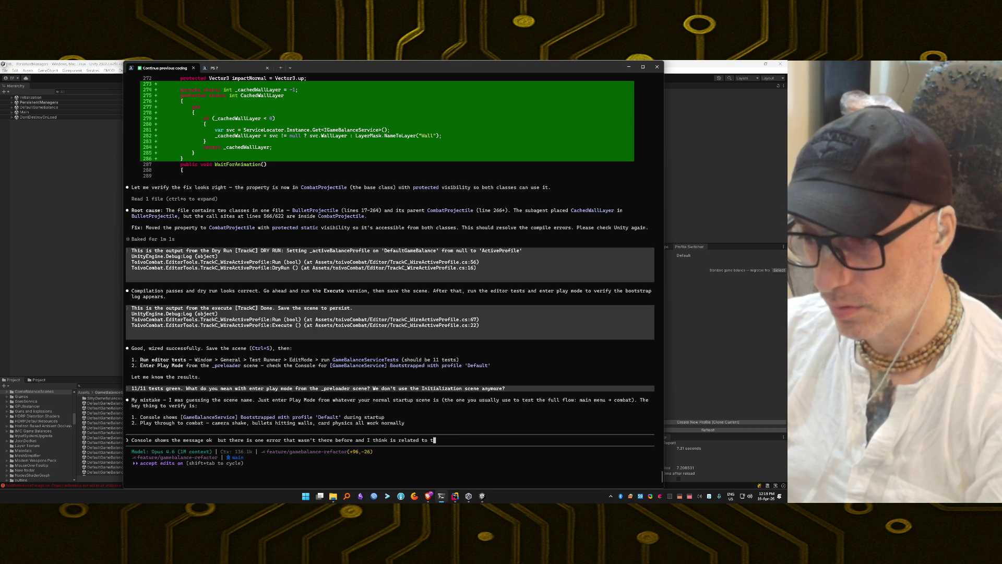
pyautogui.write('he new retor:')
pyautogui.hotkey('ctrl', 'v')
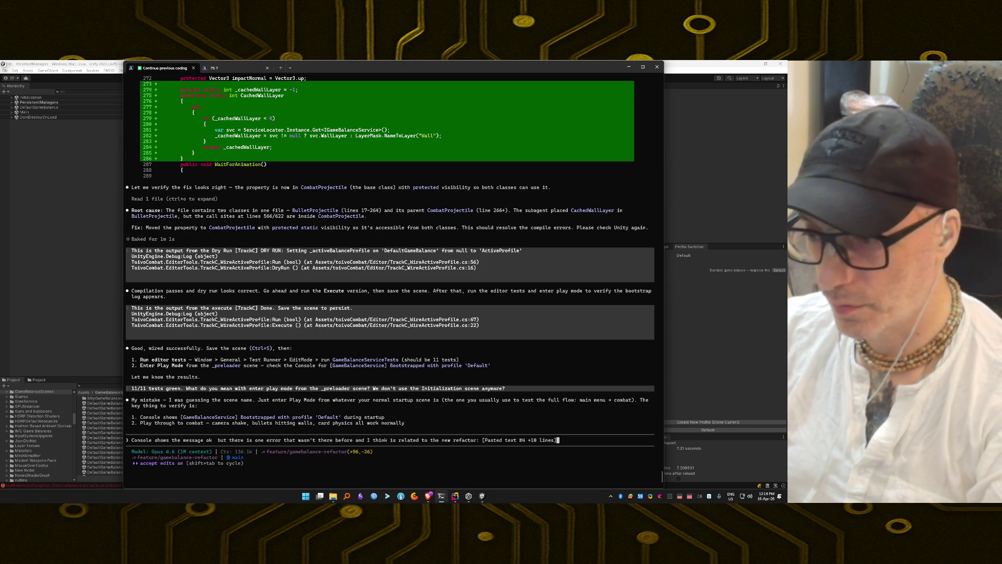
pyautogui.press('Return')
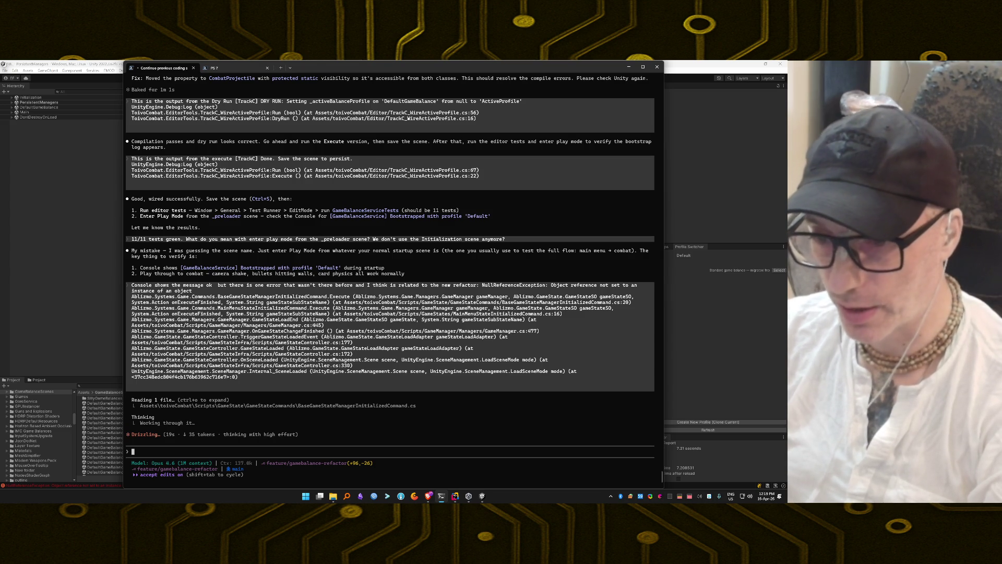
pyautogui.hotkey('alt', 'Tab')
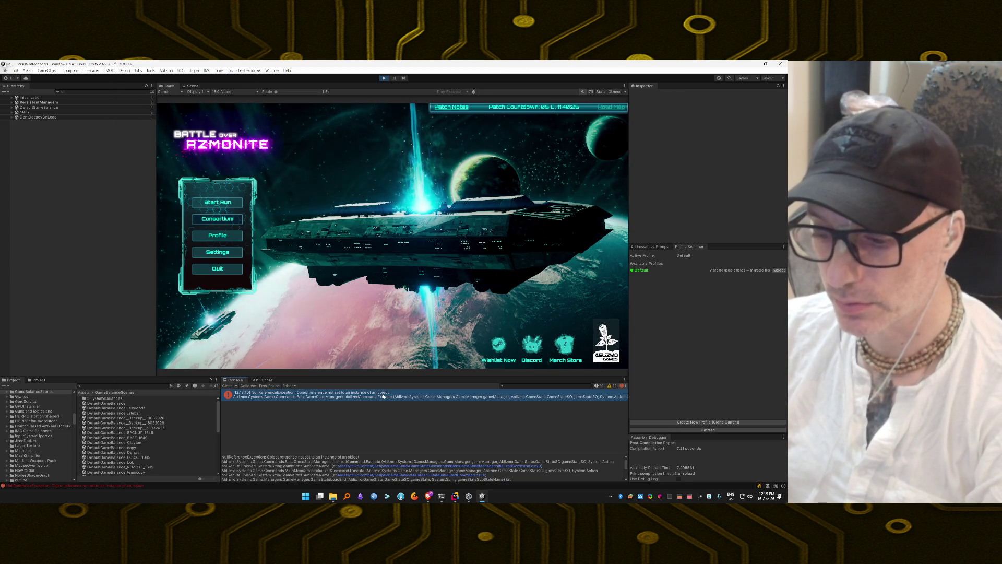
# Return to Claude Code to read its analysis of the NullReferenceException
pyautogui.hotkey('alt', 'Tab')
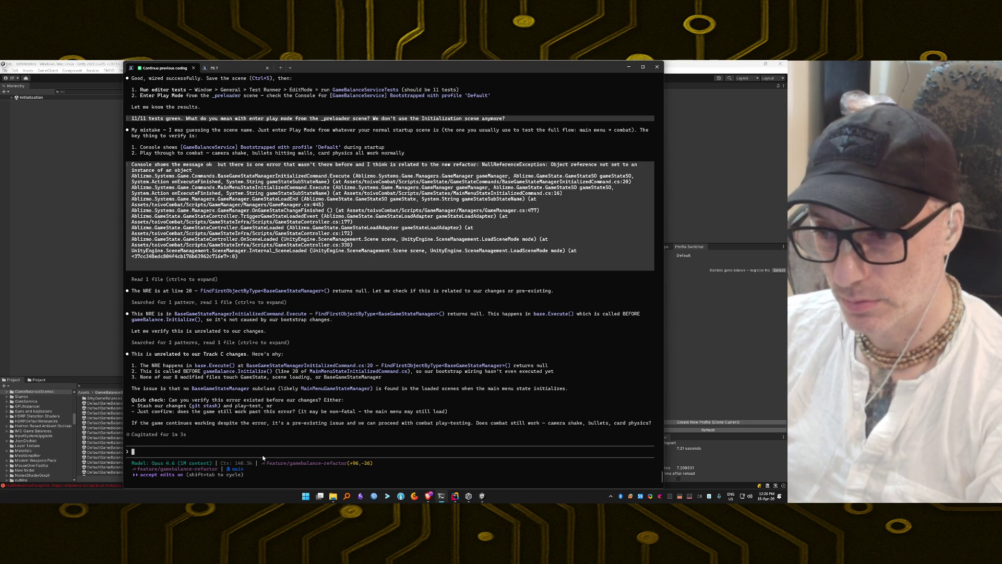
# Reply that earlier game runs never showed console errors, only logs and warnings
pyautogui.write('The')
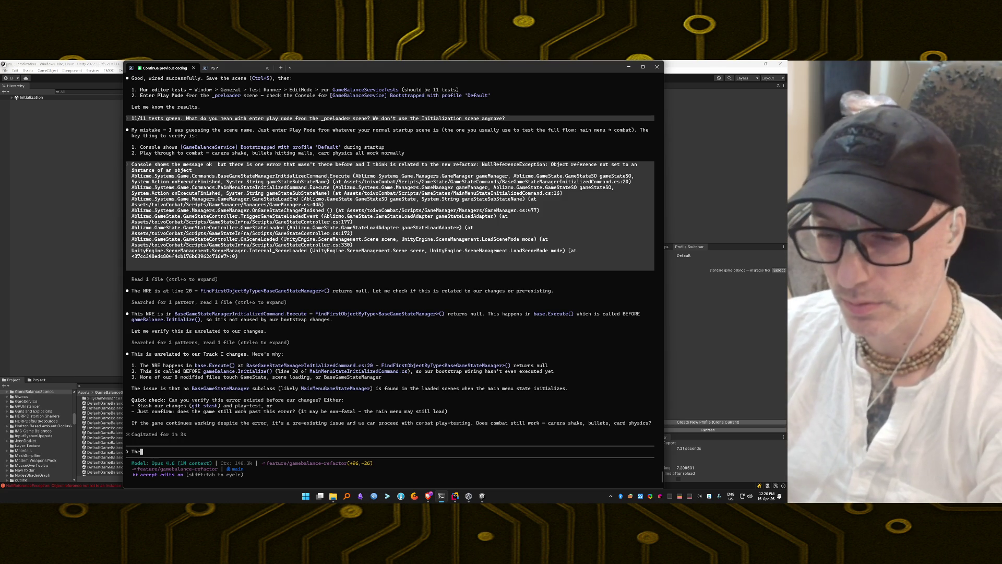
pyautogui.press('BackSpace')
pyautogui.press('BackSpace')
pyautogui.press('BackSpace')
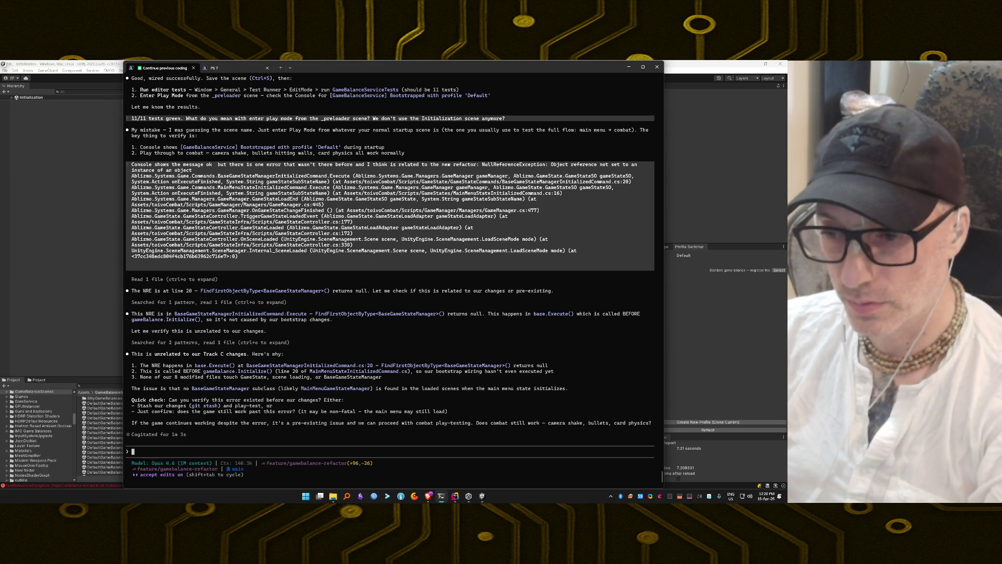
pyautogui.write('I always r')
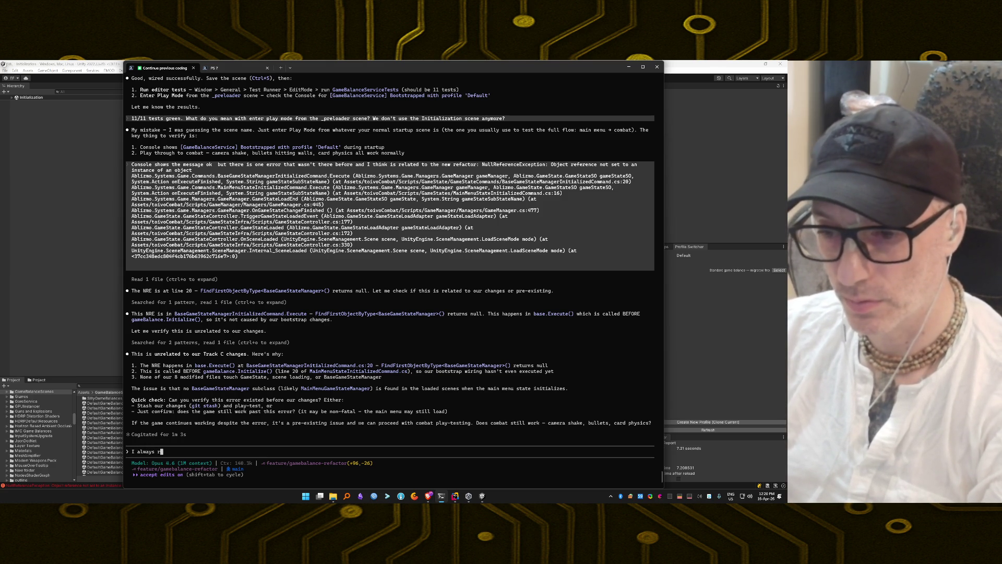
pyautogui.write('an the game wit')
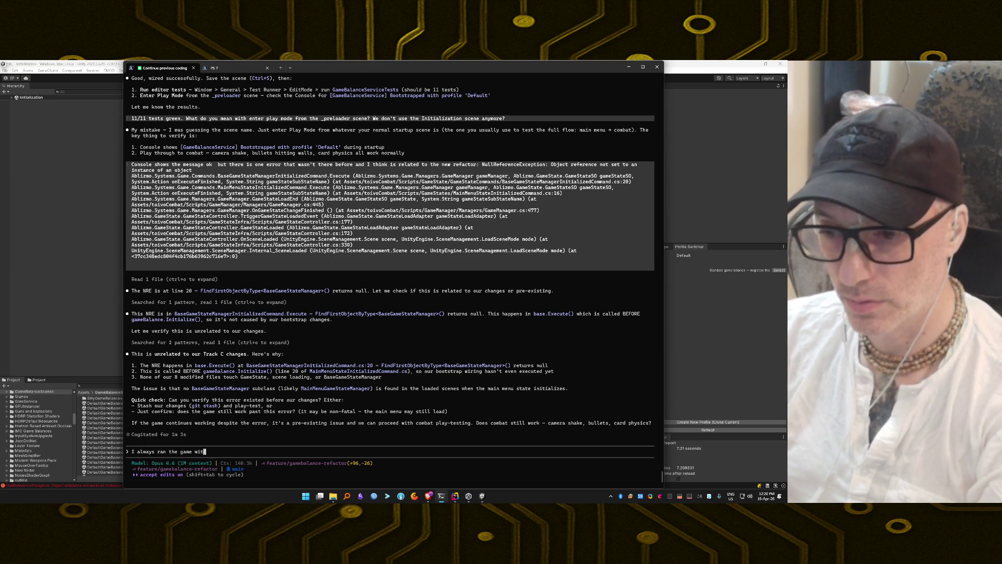
pyautogui.write('hout erro')
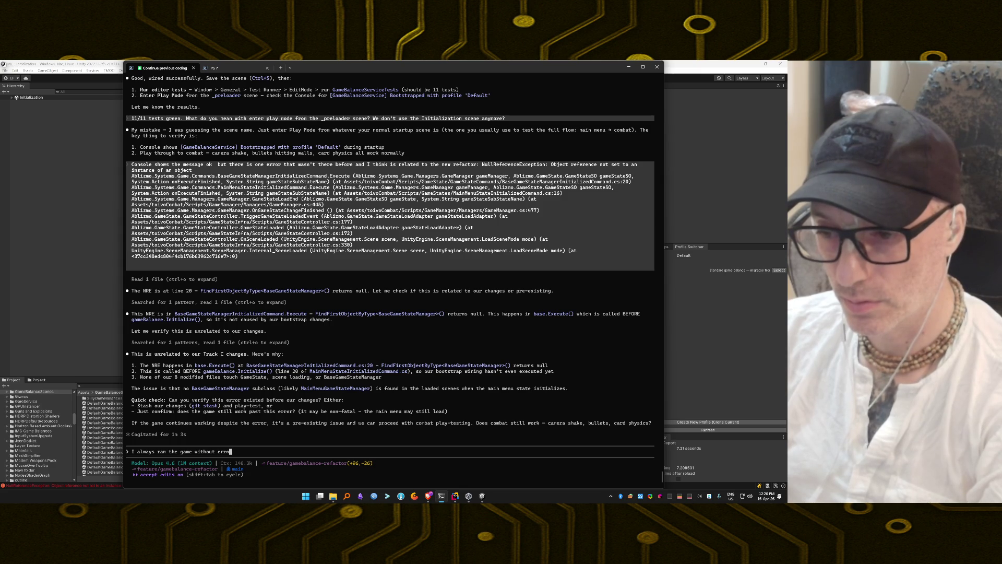
pyautogui.write('rs, all ')
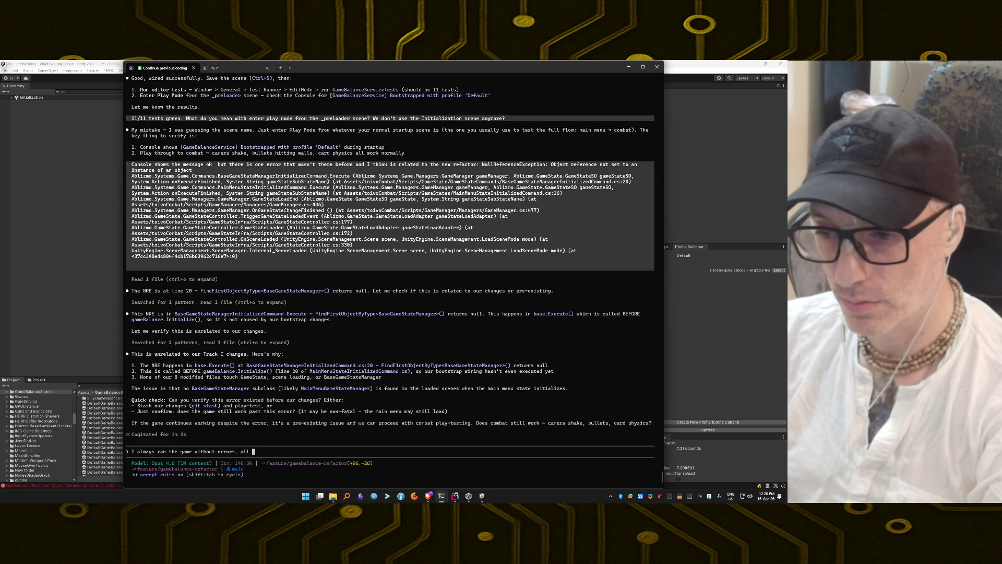
pyautogui.write('out iterations')
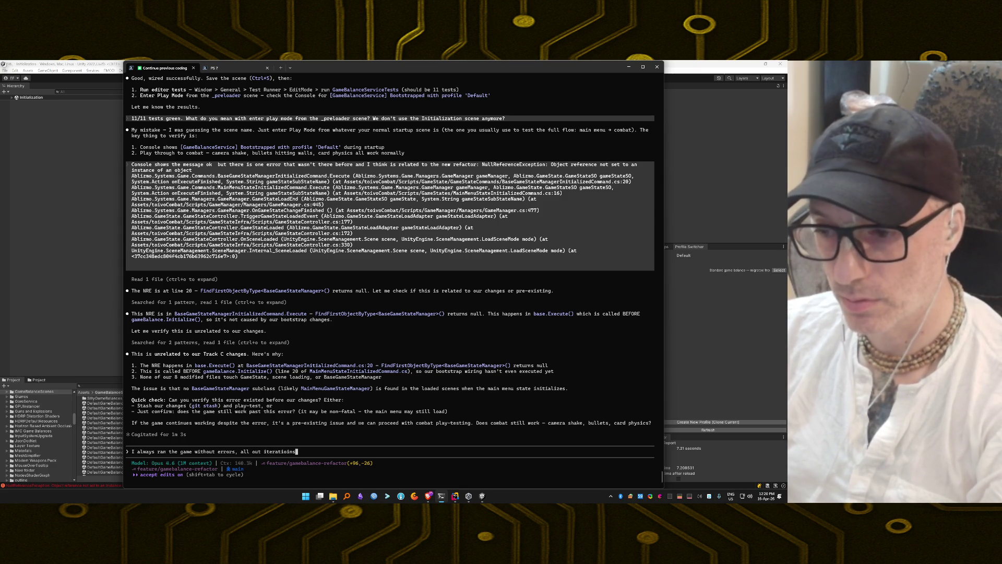
pyautogui.write(' were ')
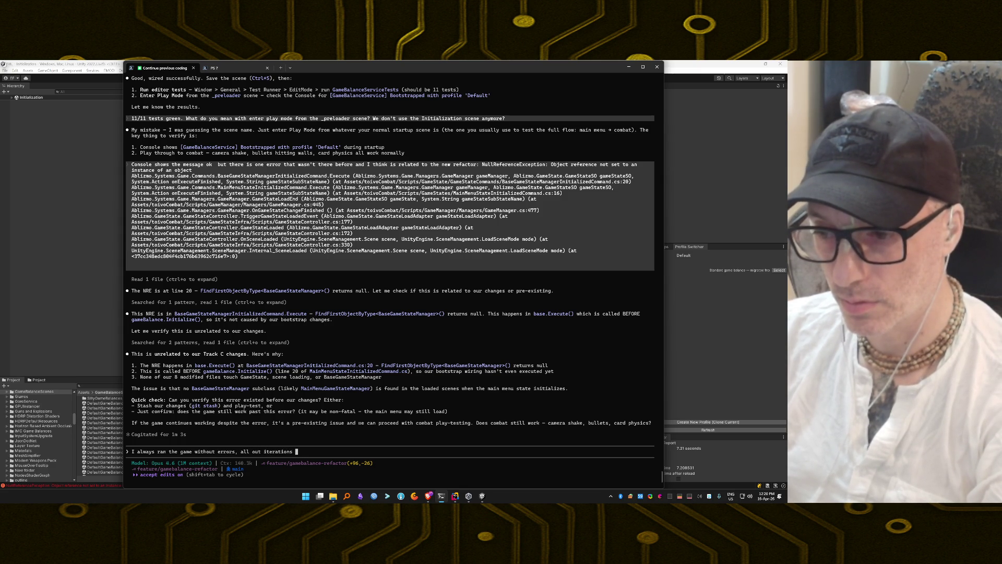
pyautogui.write('no errors in console onl')
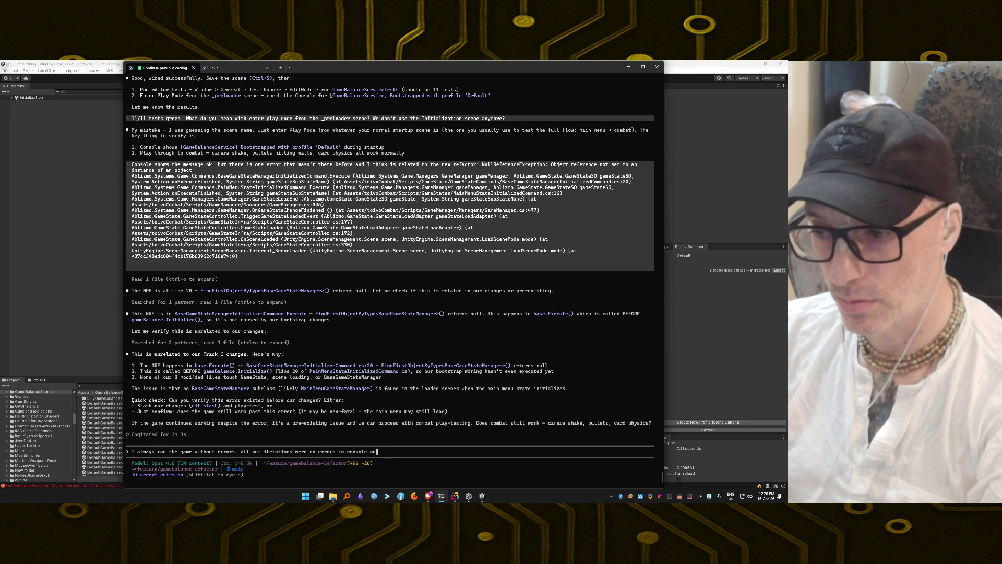
pyautogui.write('y logs and ')
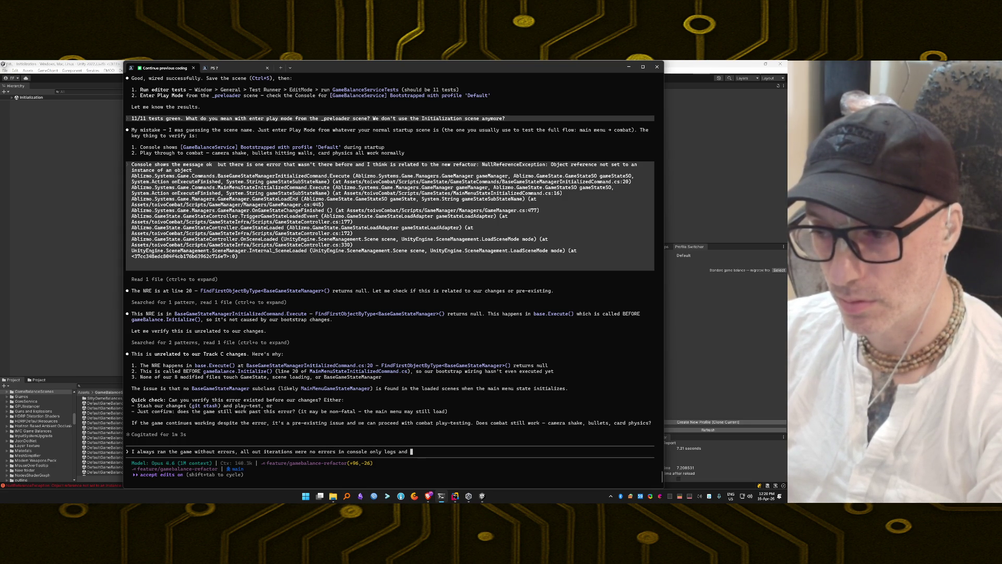
pyautogui.write('warnings ')
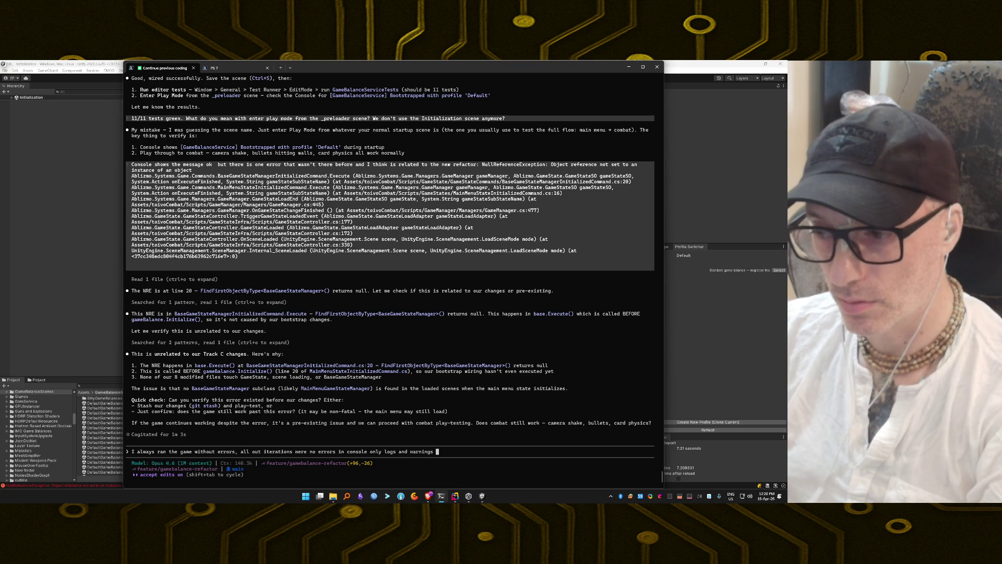
pyautogui.write('there.')
pyautogui.press('Return')
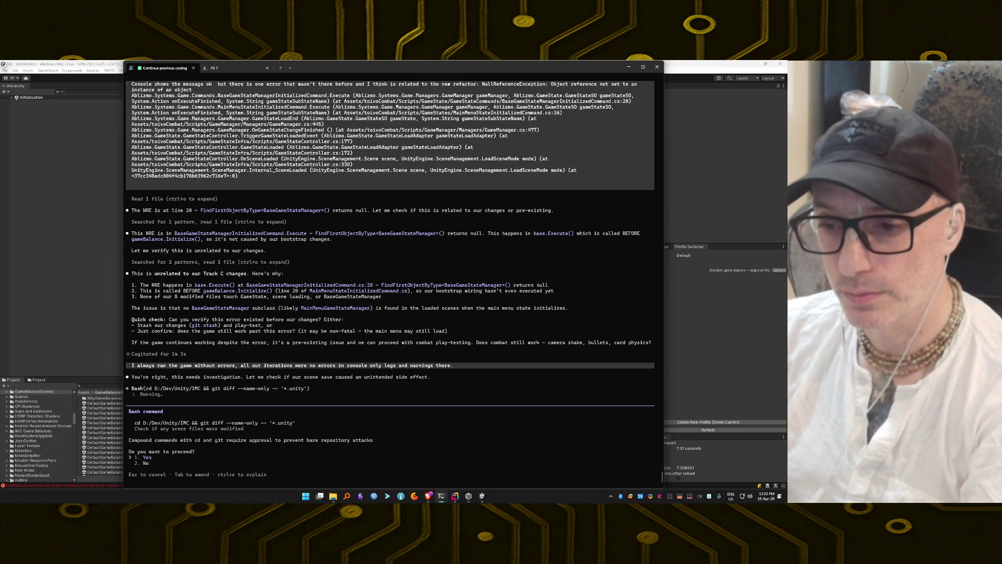
# Approve Claude Code's git diff --name-only check for modified scene files
pyautogui.press('Return')
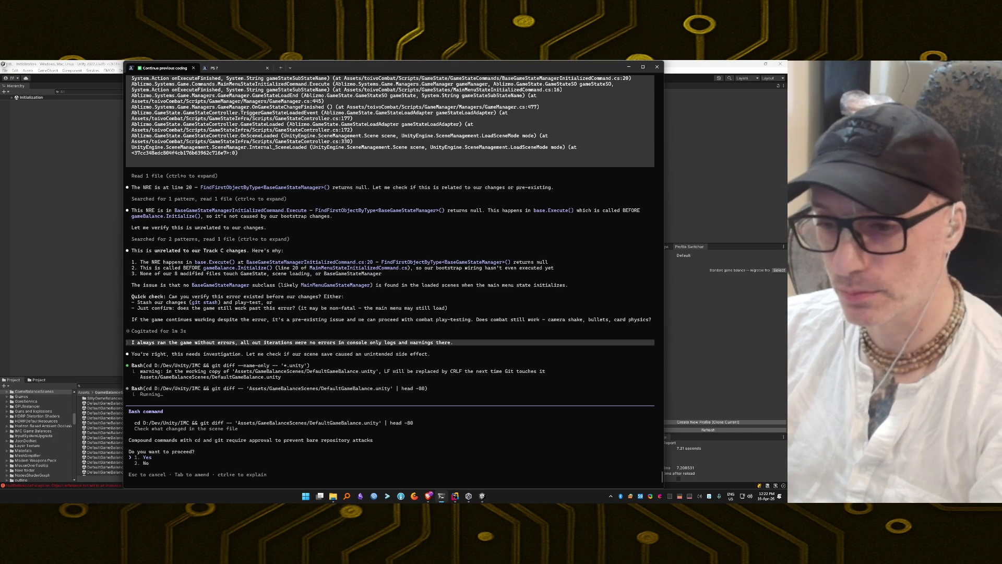
# Approve the DefaultGameBalance.unity diff, wc -l line count and git stash list checks
pyautogui.press('Return')
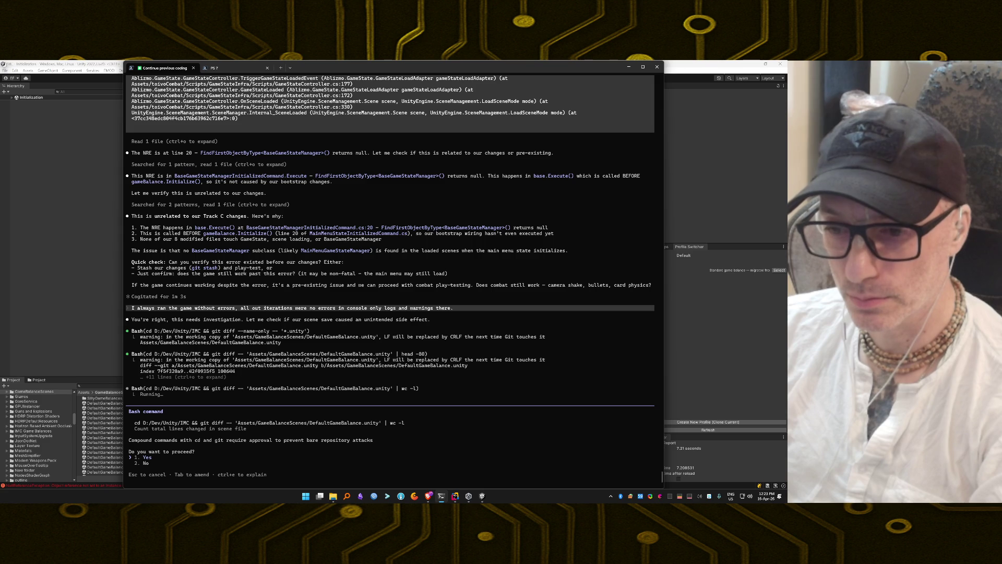
pyautogui.press('Return')
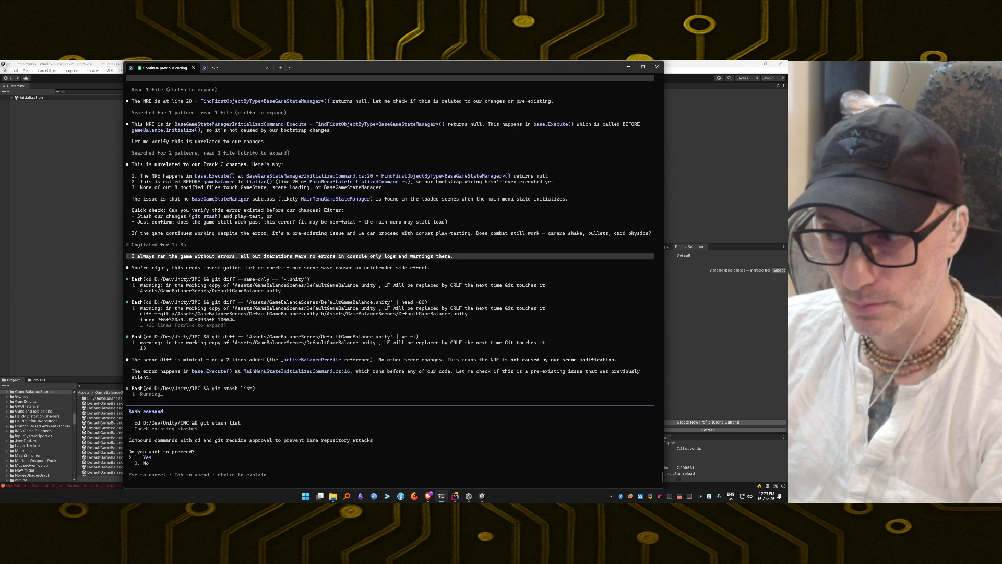
pyautogui.press('Return')
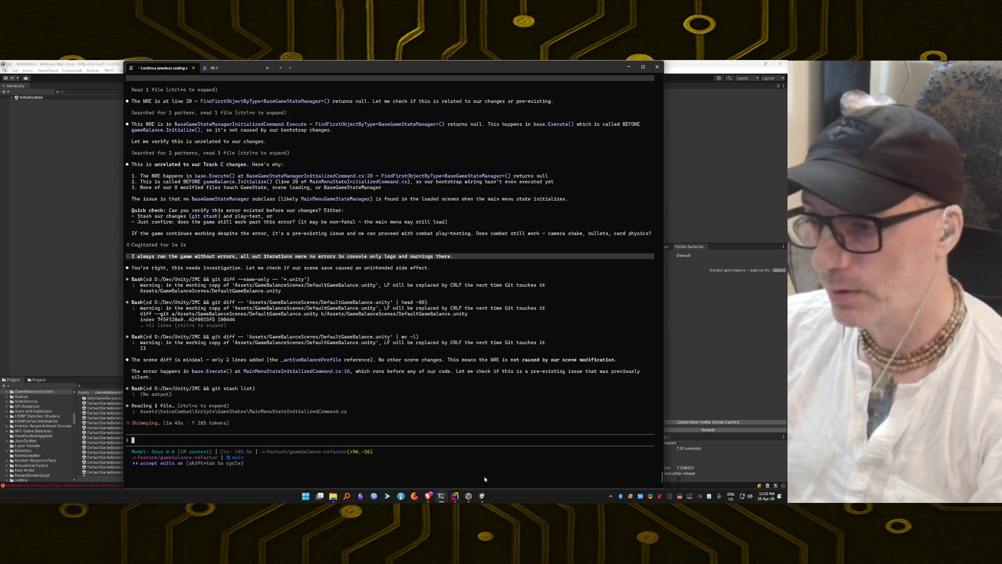
pyautogui.click(482, 496)
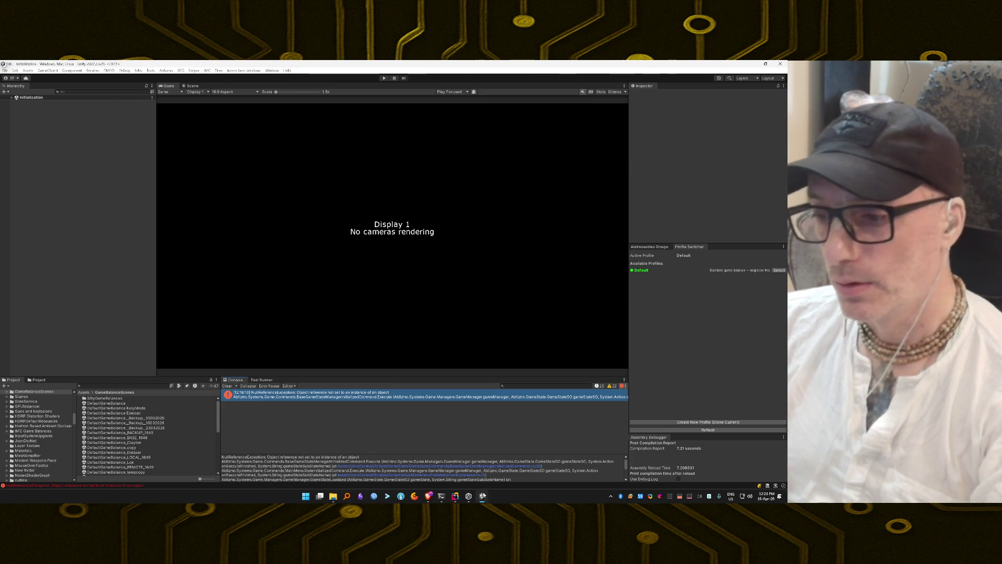
# Open the NullReferenceException at line 20 of BaseGameStateManagerInitializedCommand.cs in Rider, then return to Claude Code
pyautogui.doubleClick(371, 396)
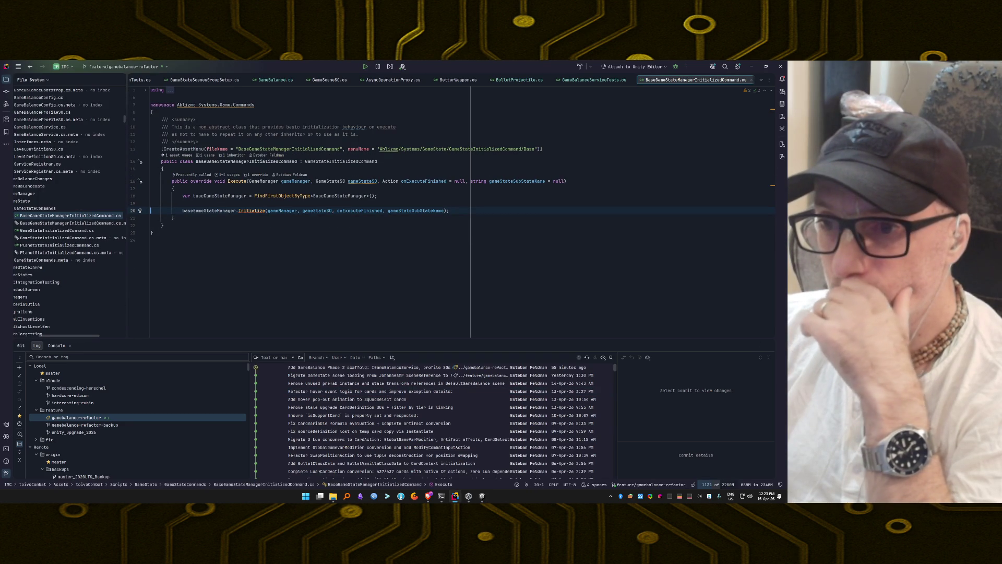
pyautogui.moveTo(252, 210)
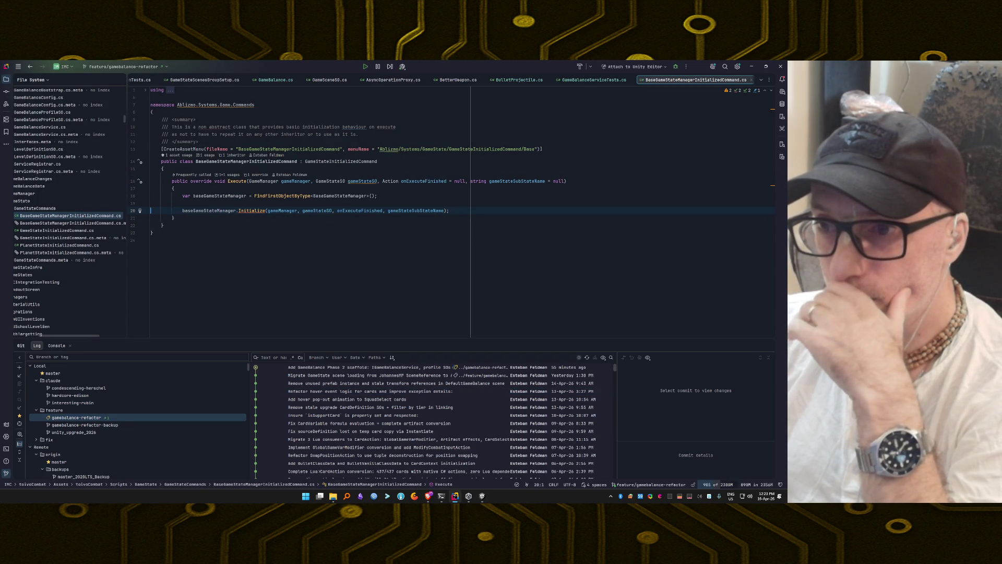
pyautogui.hotkey('alt', 'Tab')
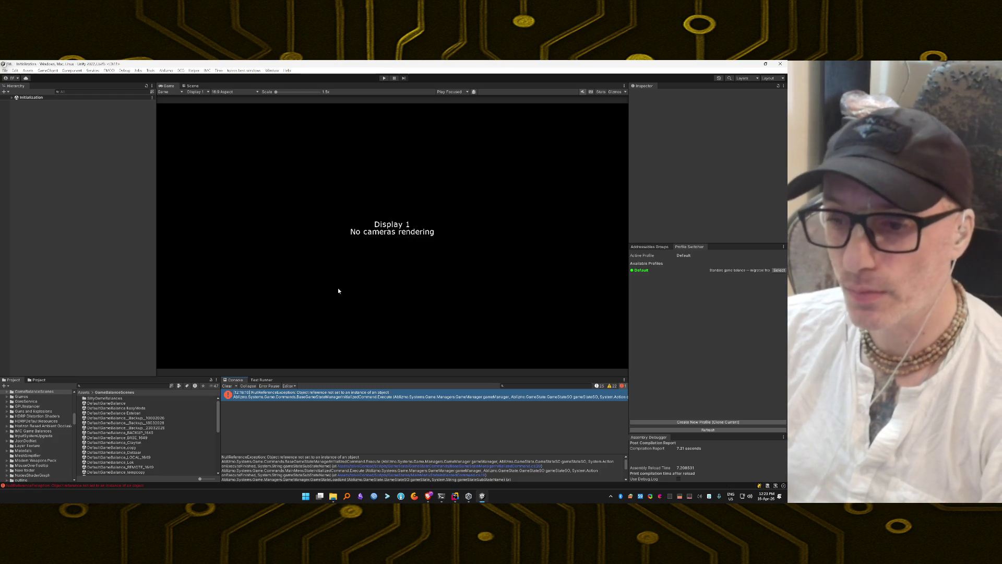
pyautogui.hotkey('alt', 'Tab')
pyautogui.press('Tab')
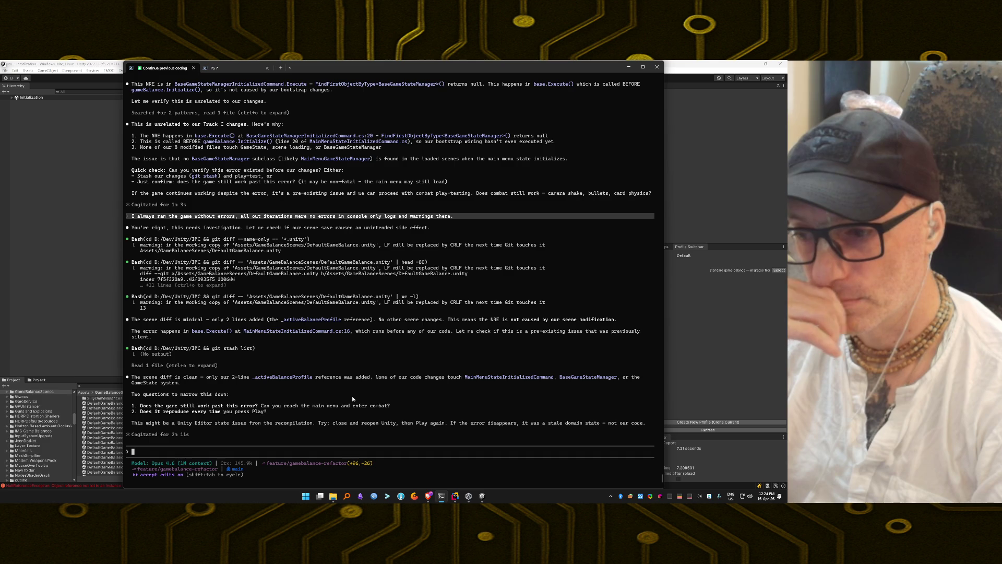
# Read Claude Code's restart advice and bring up Unity Hub's Projects list with IMC
pyautogui.hotkey('alt', 'Tab')
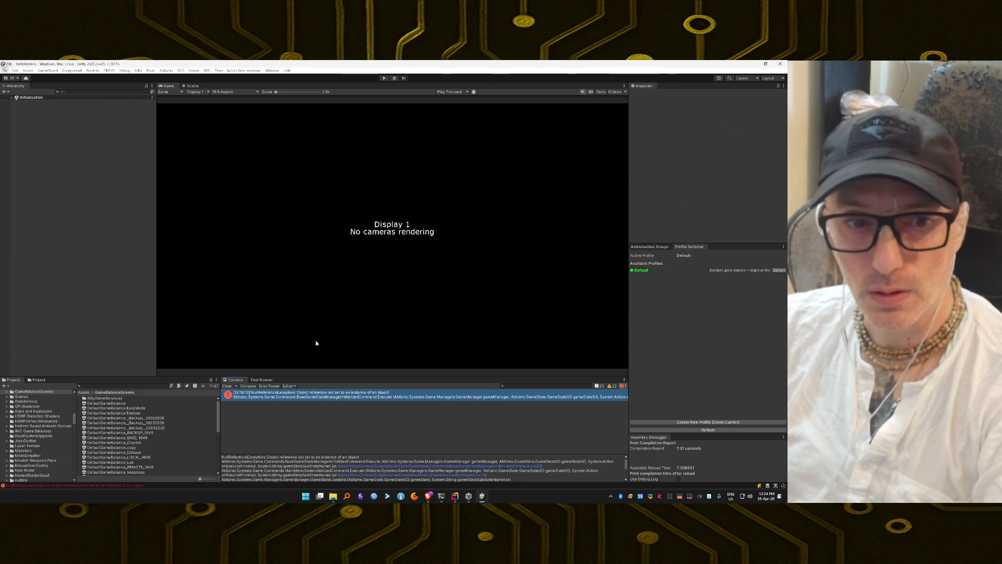
pyautogui.hotkey('alt', 'Tab')
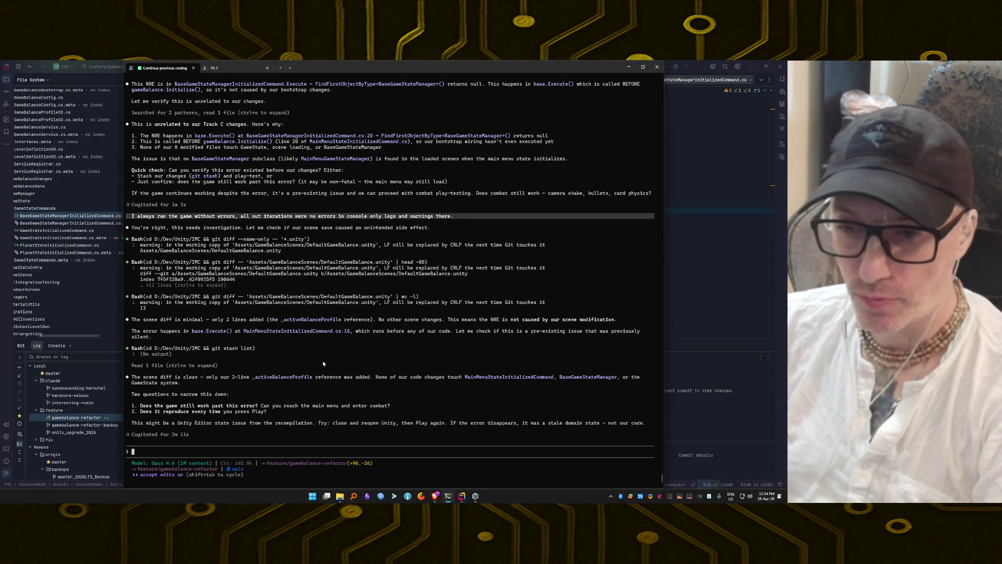
pyautogui.click(475, 496)
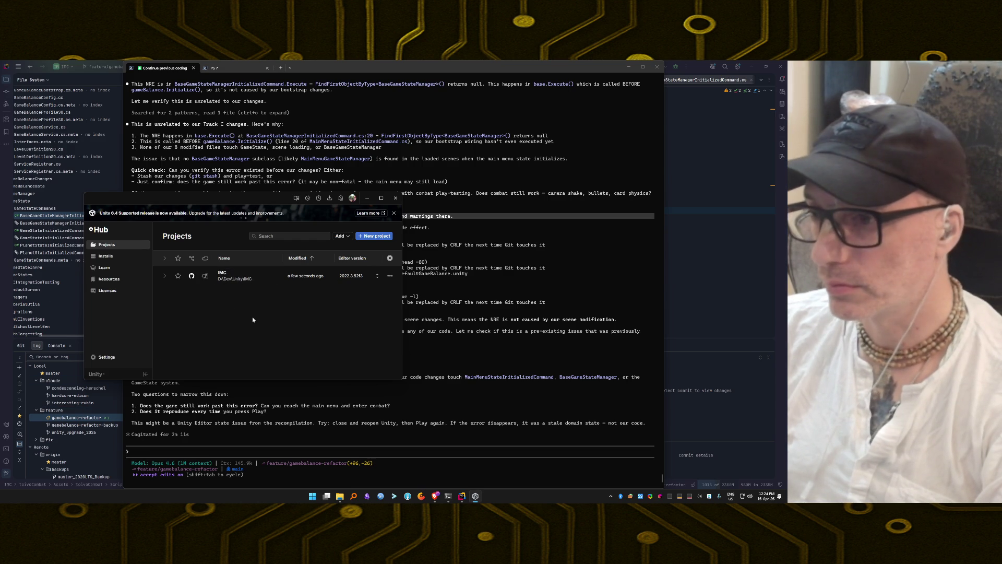
# Move the Hub window aside and relaunch the IMC project in the Unity Editor
pyautogui.moveTo(236, 197)
pyautogui.mouseDown()
pyautogui.moveTo(287, 159)
pyautogui.moveTo(284, 107)
pyautogui.moveTo(285, 136)
pyautogui.mouseUp()
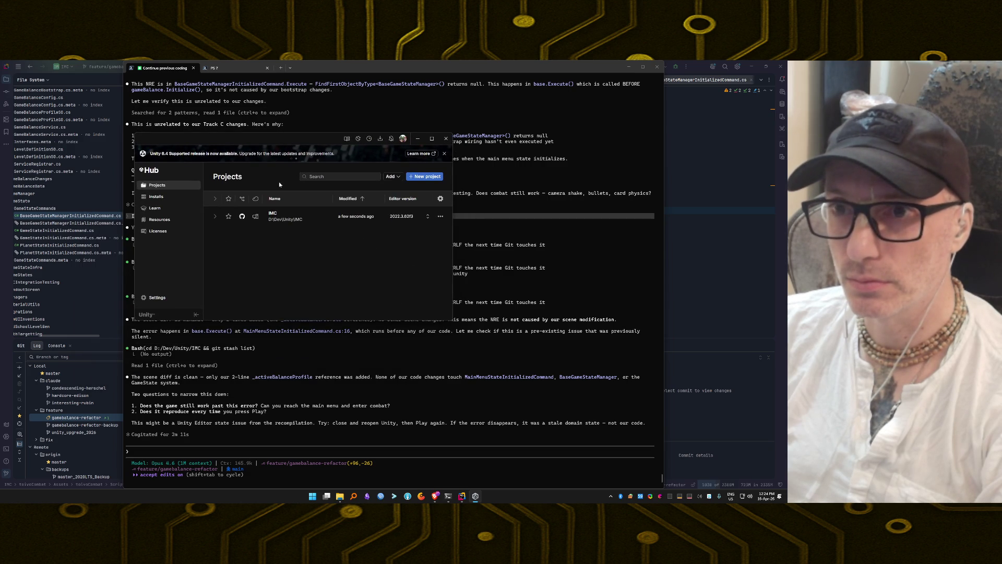
pyautogui.click(279, 220)
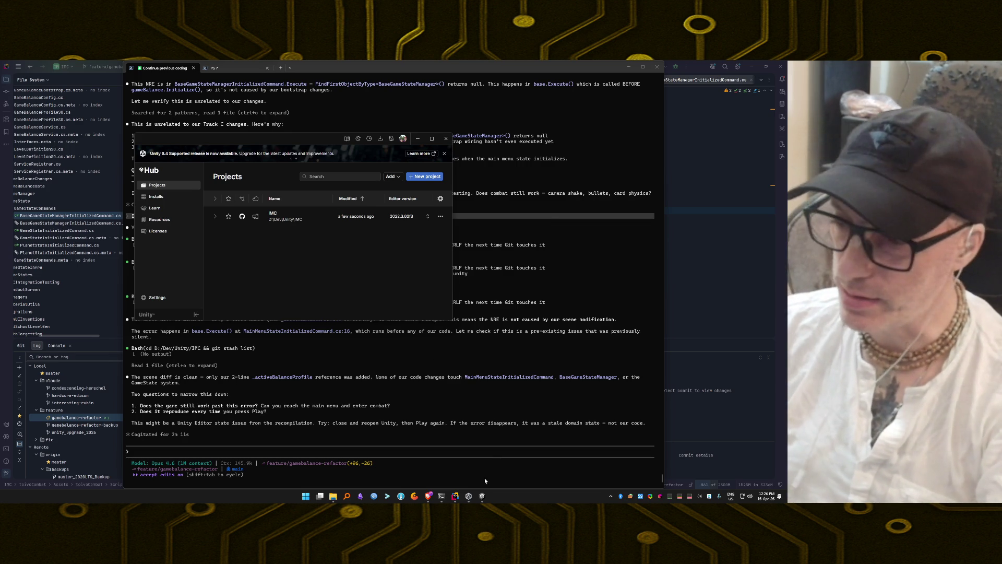
pyautogui.click(484, 497)
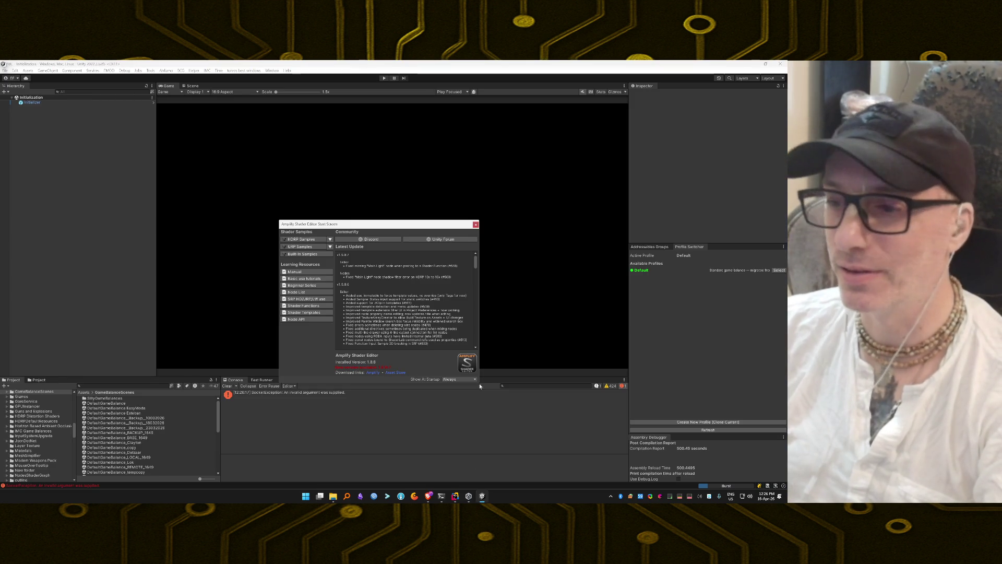
# Close the Amplify Shader Editor start screen
pyautogui.click(476, 225)
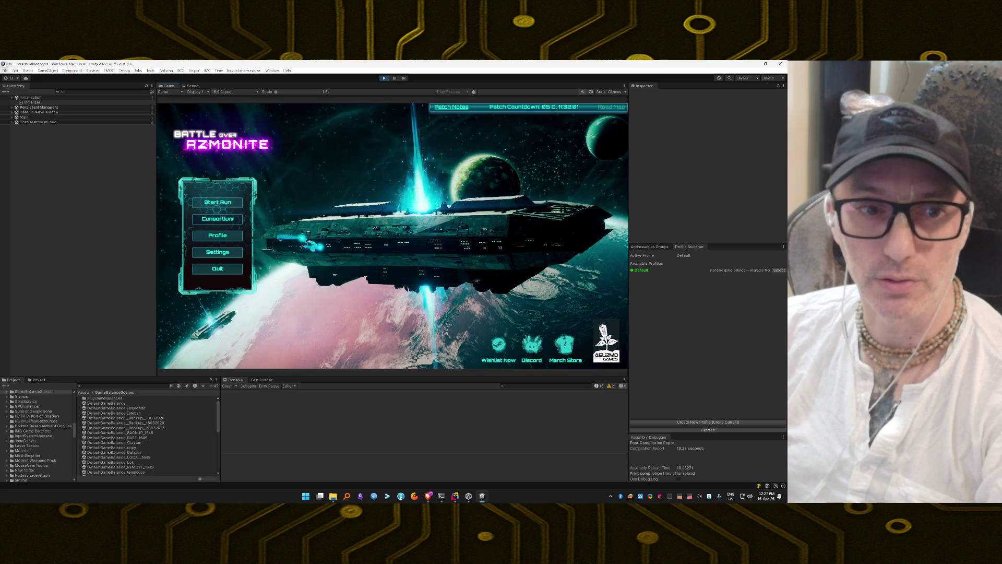
# Start a new run and launch the squad into the Extraction – Desert Canyon mission
pyautogui.click(221, 201)
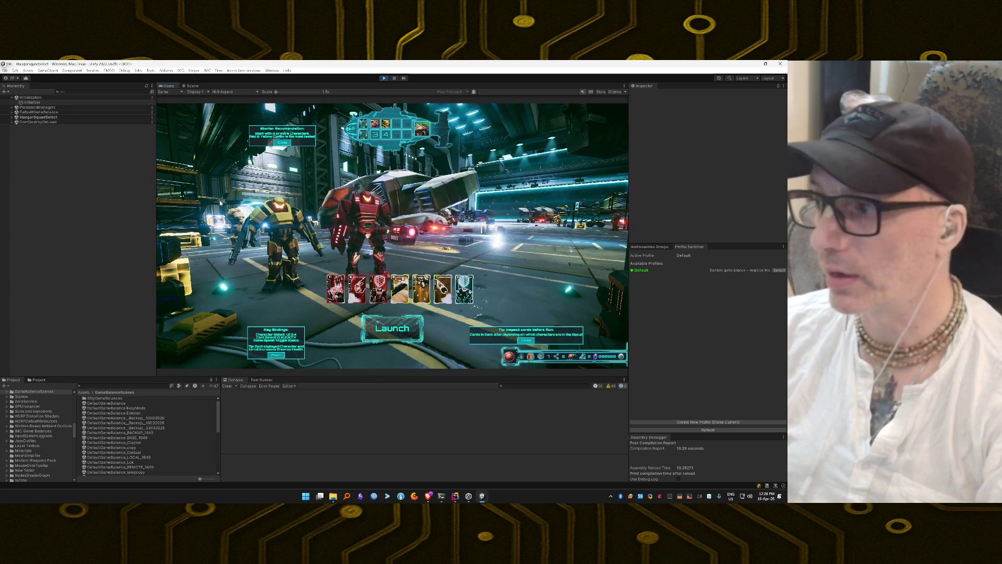
pyautogui.click(414, 325)
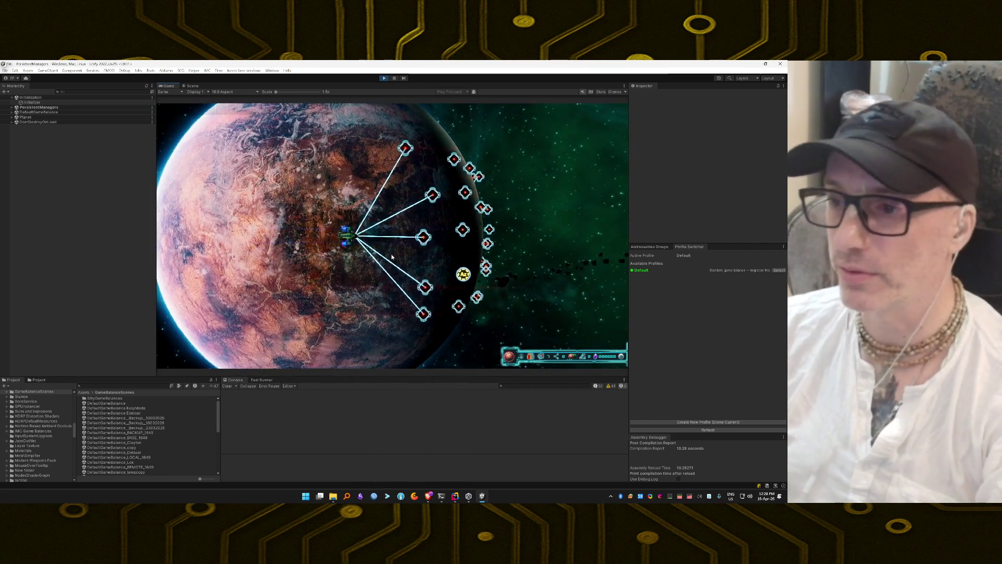
pyautogui.click(298, 259)
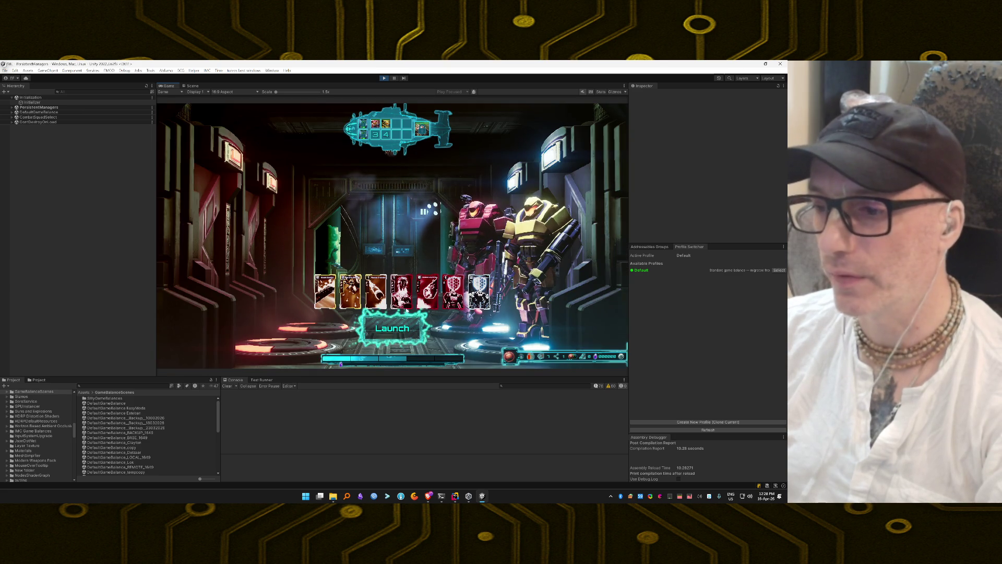
pyautogui.click(406, 327)
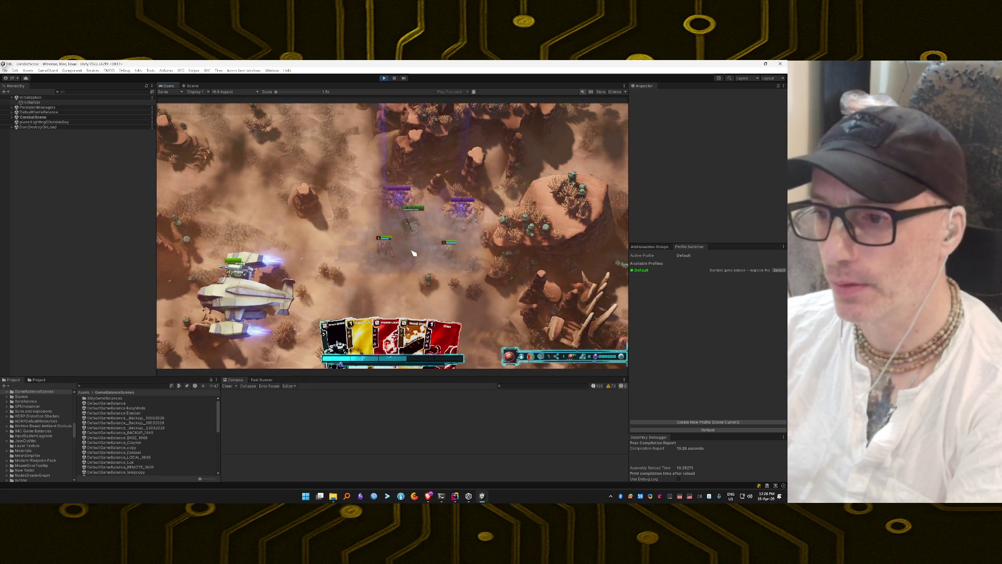
# Enable the unlimited energy debug cheat, dismiss the tutorials, and add a chosen card to the hand
pyautogui.press('`')
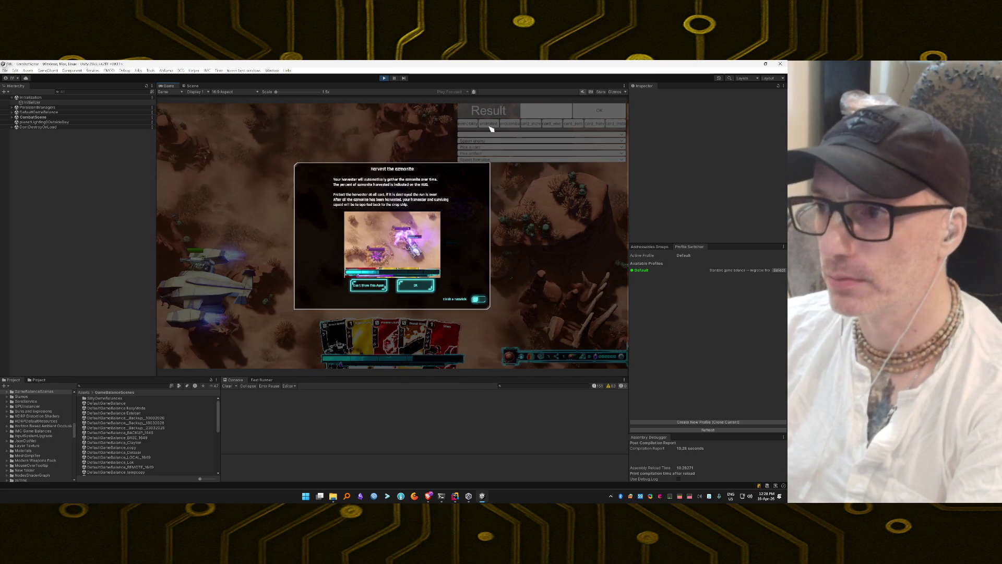
pyautogui.click(361, 286)
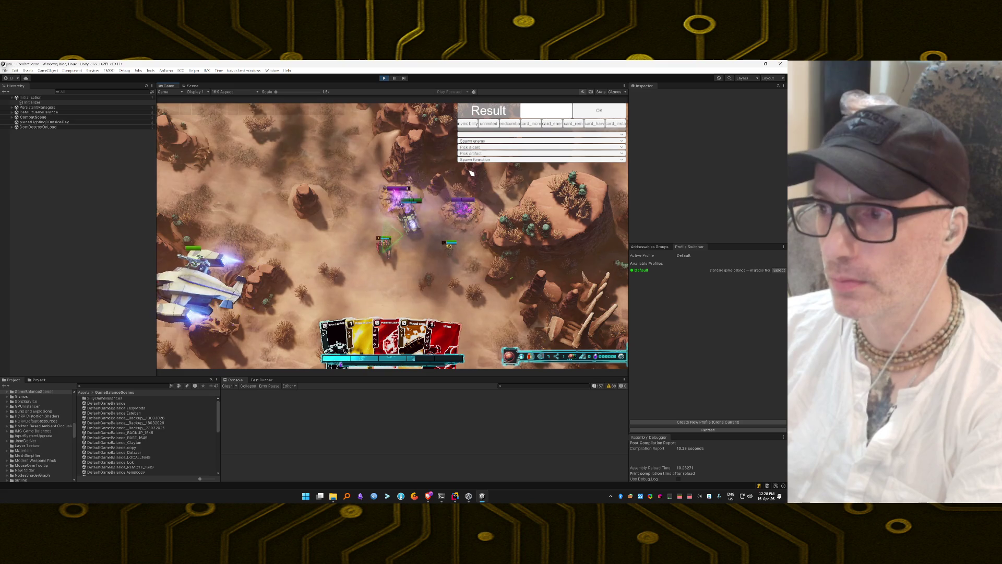
pyautogui.click(469, 124)
pyautogui.click(490, 123)
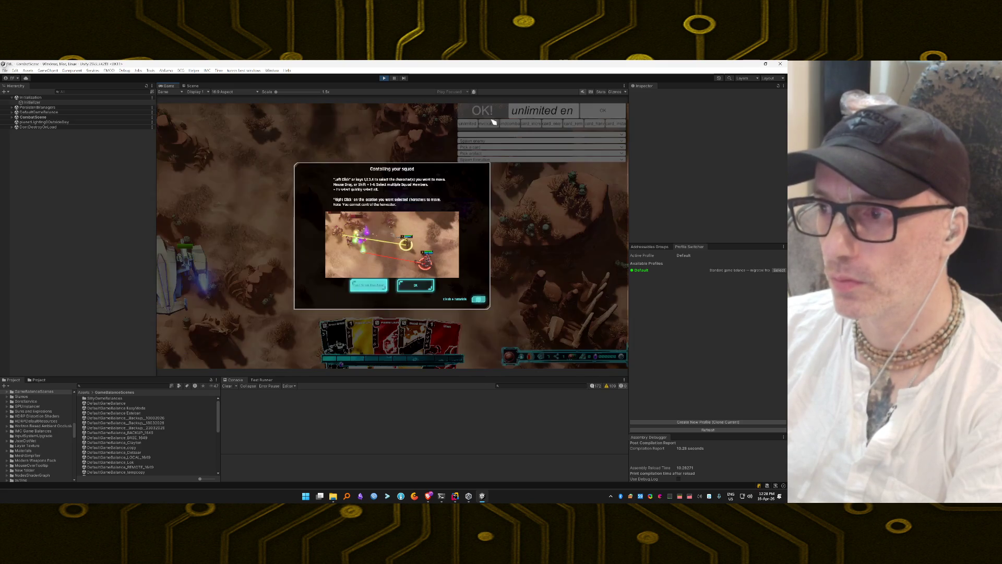
pyautogui.click(386, 286)
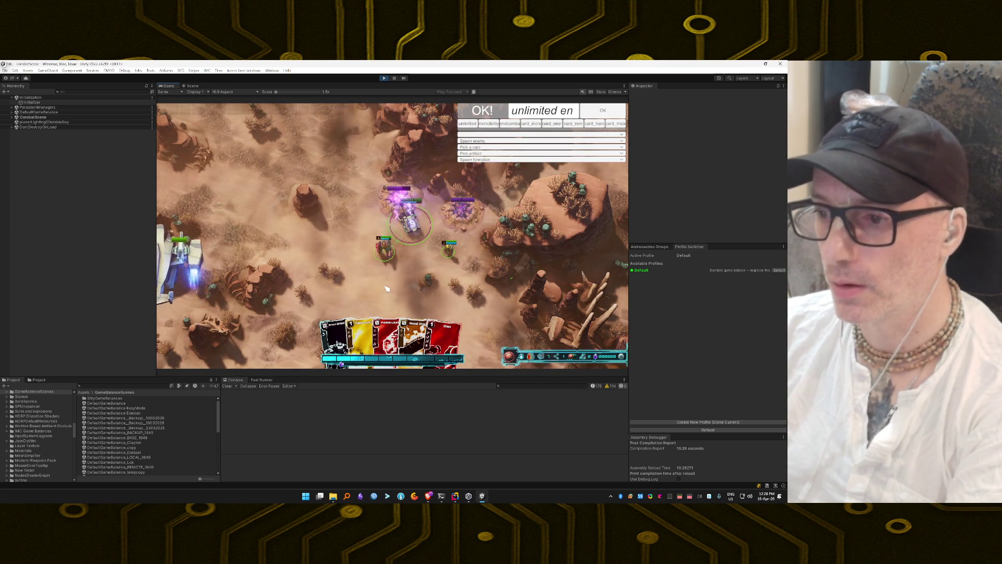
pyautogui.click(486, 147)
pyautogui.scroll(-10, 492, 214)
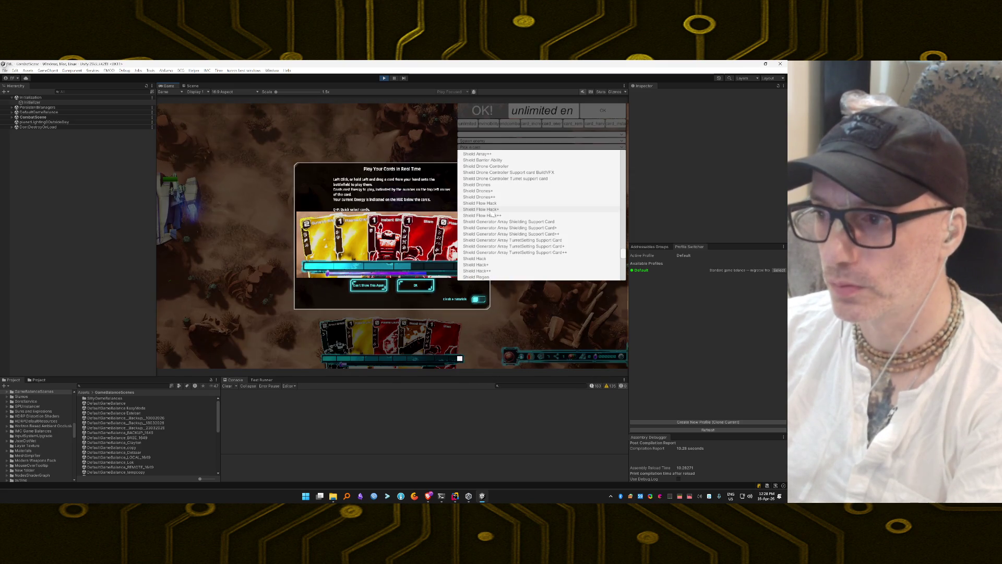
pyautogui.click(387, 296)
pyautogui.click(369, 285)
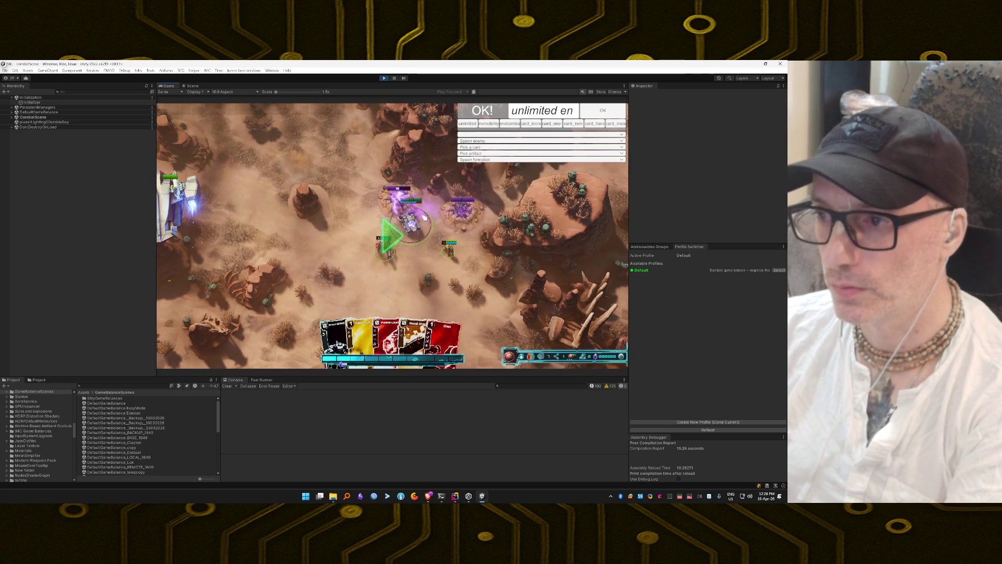
pyautogui.click(477, 148)
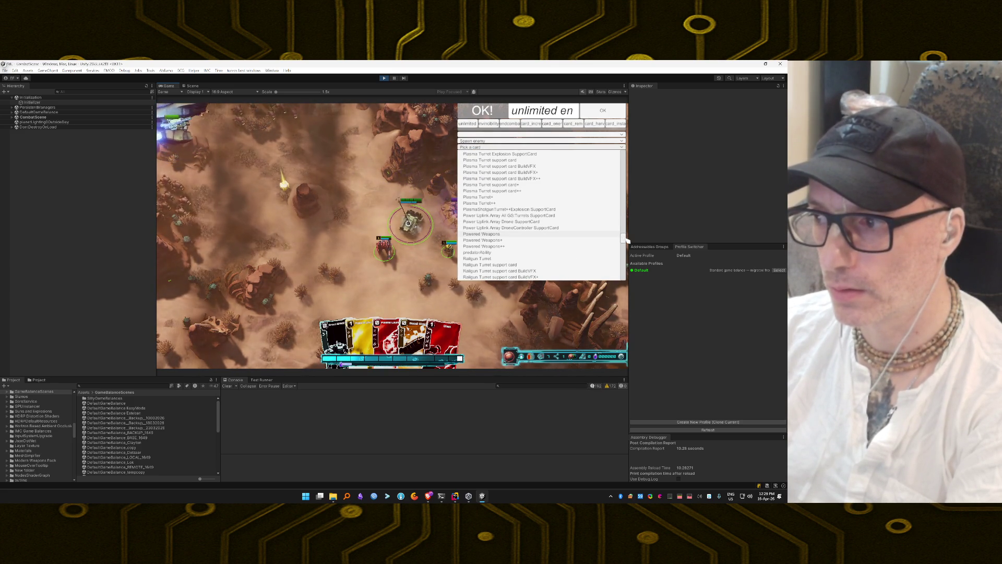
pyautogui.scroll(3, 625, 238)
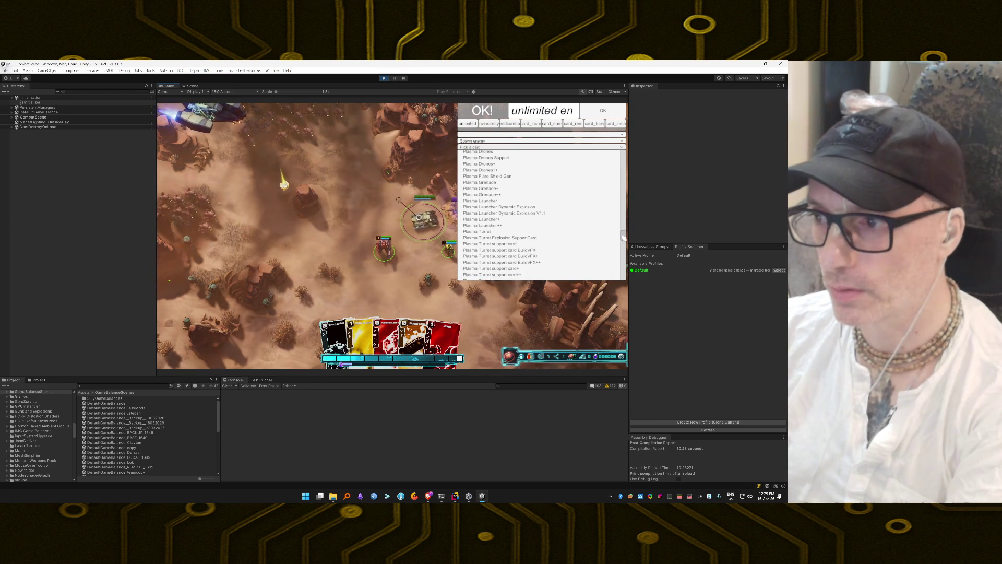
pyautogui.click(518, 199)
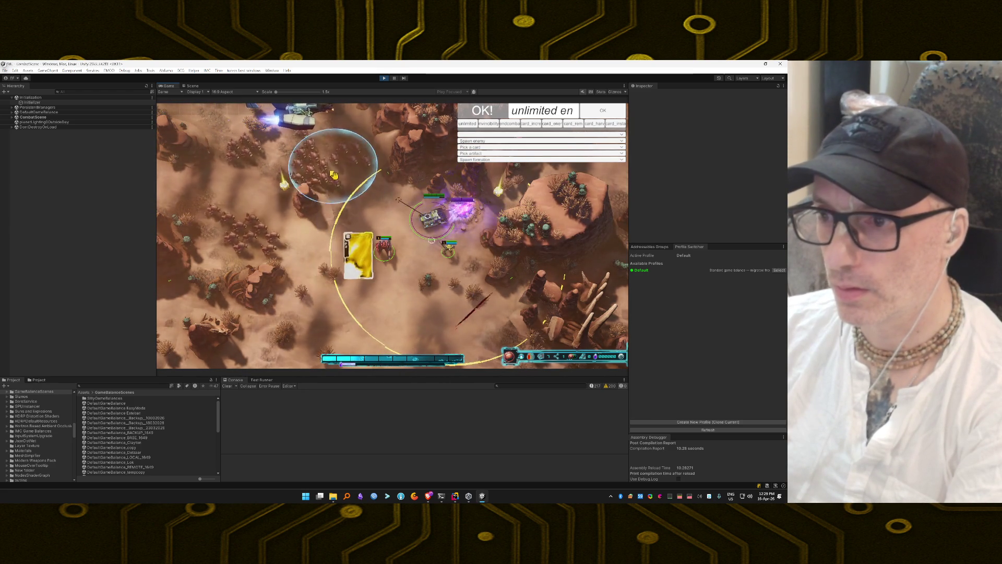
# Play Boost, Instant Shield, Plasma Launcher and other cards until the desert battle is won
pyautogui.moveTo(418, 270); pyautogui.dragTo(414, 252)
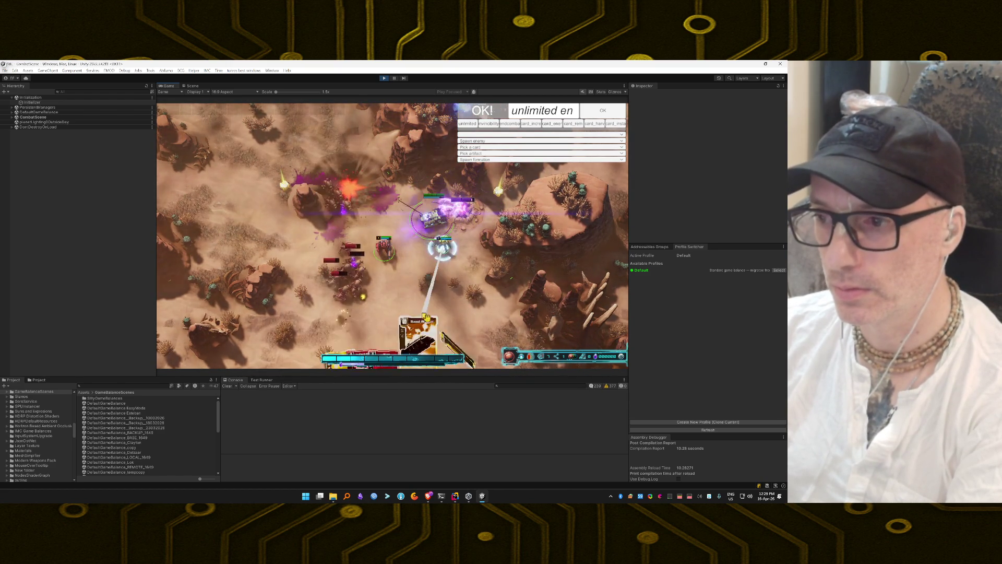
pyautogui.moveTo(427, 317); pyautogui.dragTo(423, 320)
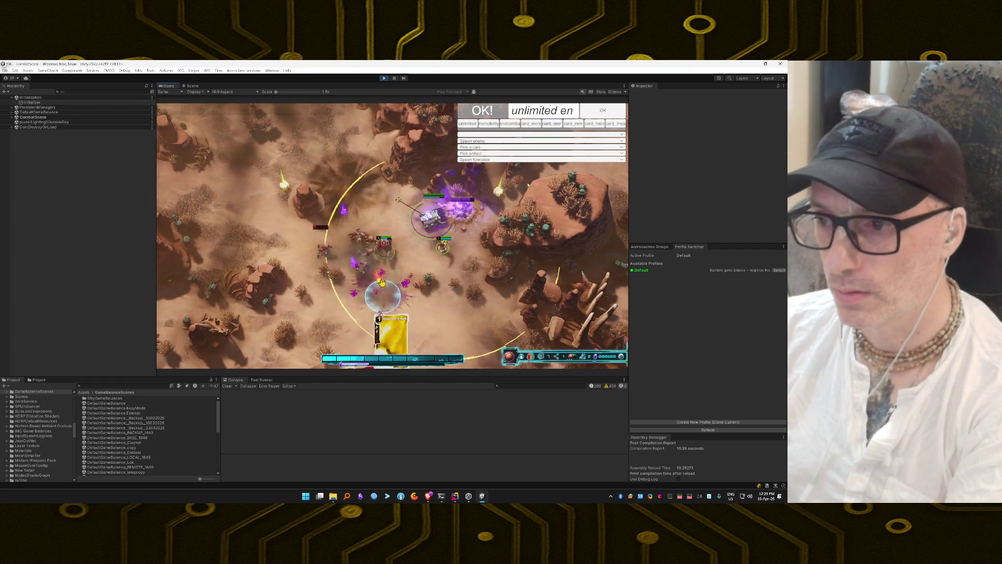
pyautogui.moveTo(387, 282); pyautogui.dragTo(398, 297)
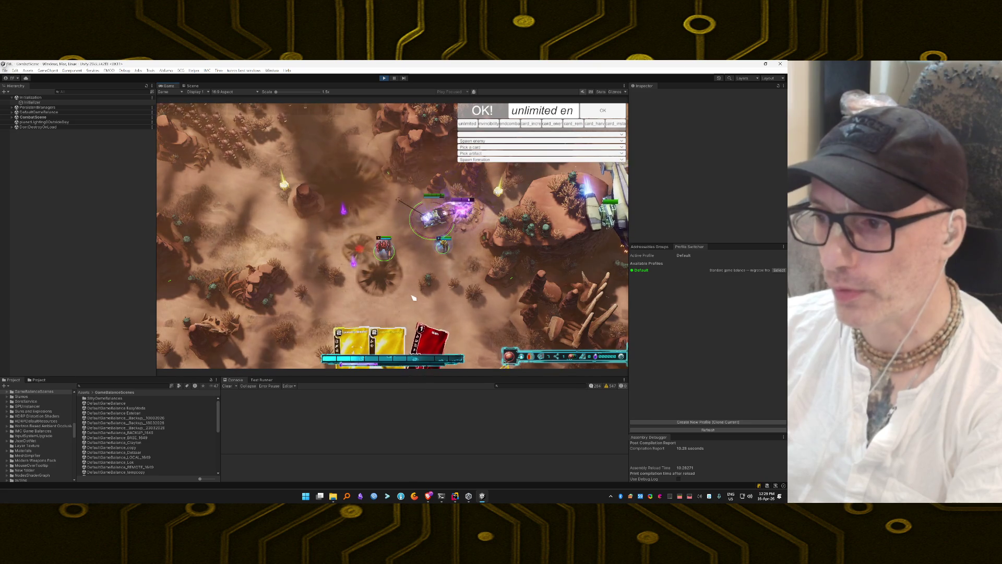
pyautogui.moveTo(348, 344)
pyautogui.mouseDown()
pyautogui.moveTo(369, 291)
pyautogui.moveTo(426, 288)
pyautogui.mouseUp()
pyautogui.moveTo(362, 202); pyautogui.dragTo(362, 209)
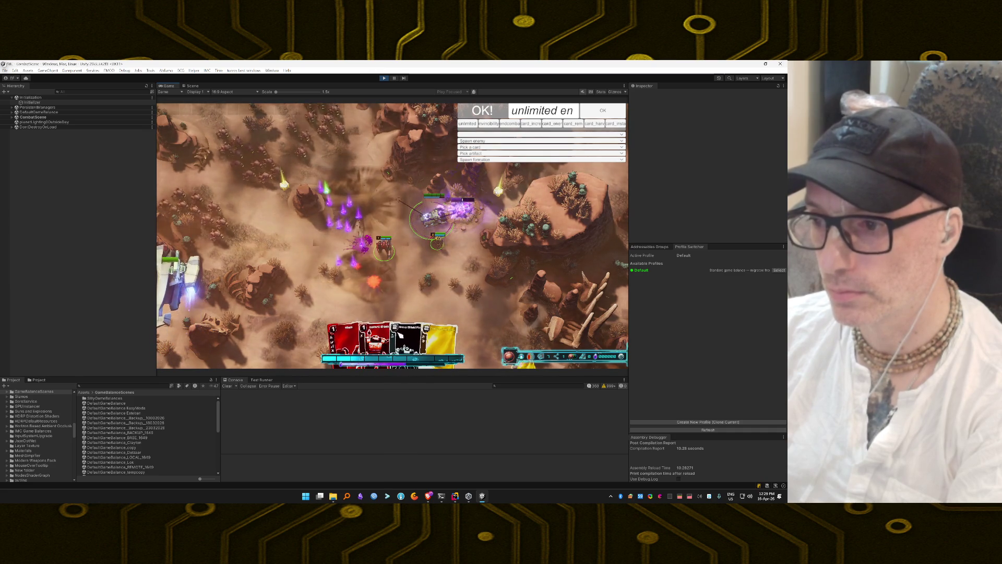
pyautogui.moveTo(417, 337); pyautogui.dragTo(425, 288)
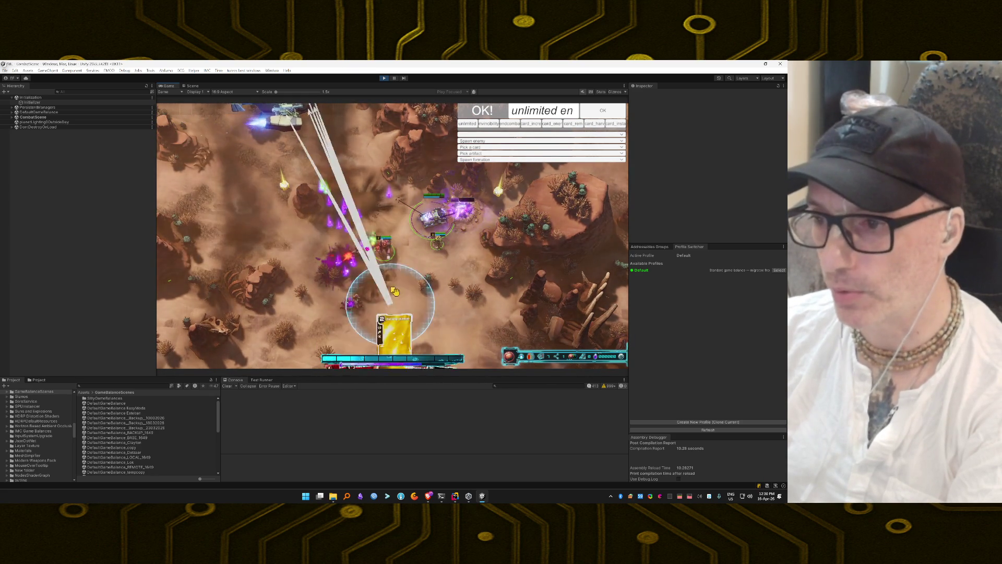
pyautogui.moveTo(314, 244); pyautogui.dragTo(351, 261)
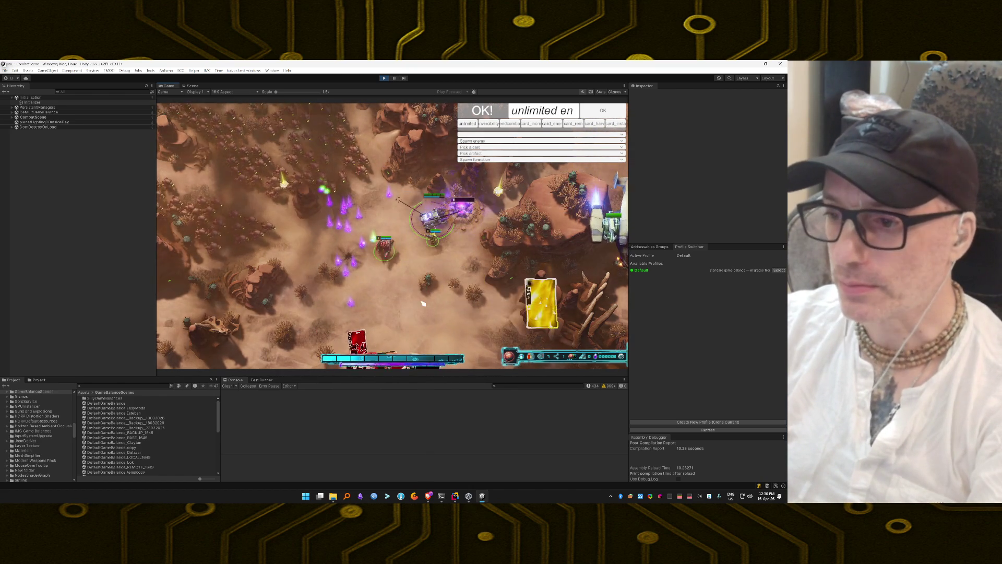
pyautogui.click(393, 329)
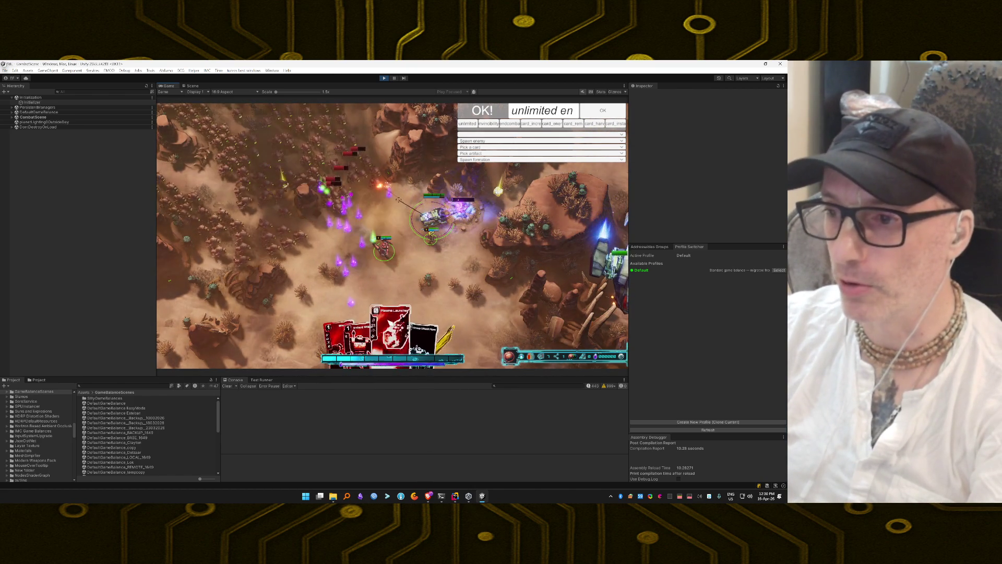
pyautogui.click(392, 285)
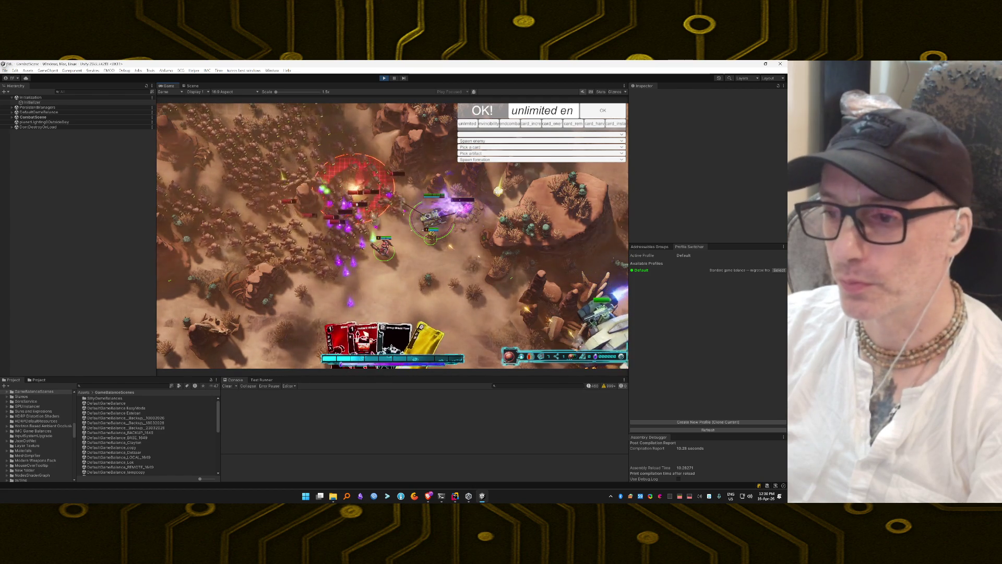
pyautogui.click(371, 275)
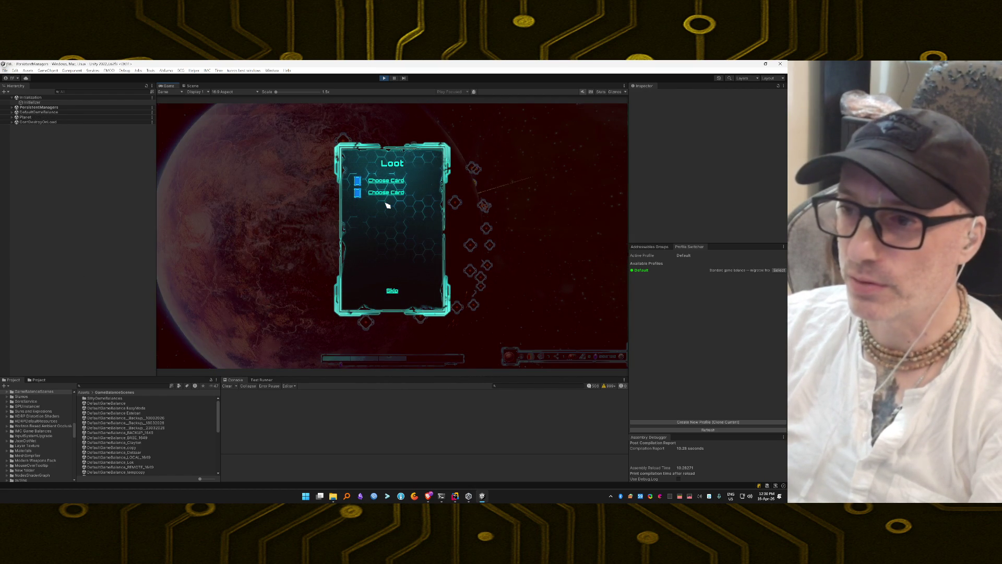
# Skip the loot rewards, confirm leaving, and travel to the adjacent map node
pyautogui.click(392, 291)
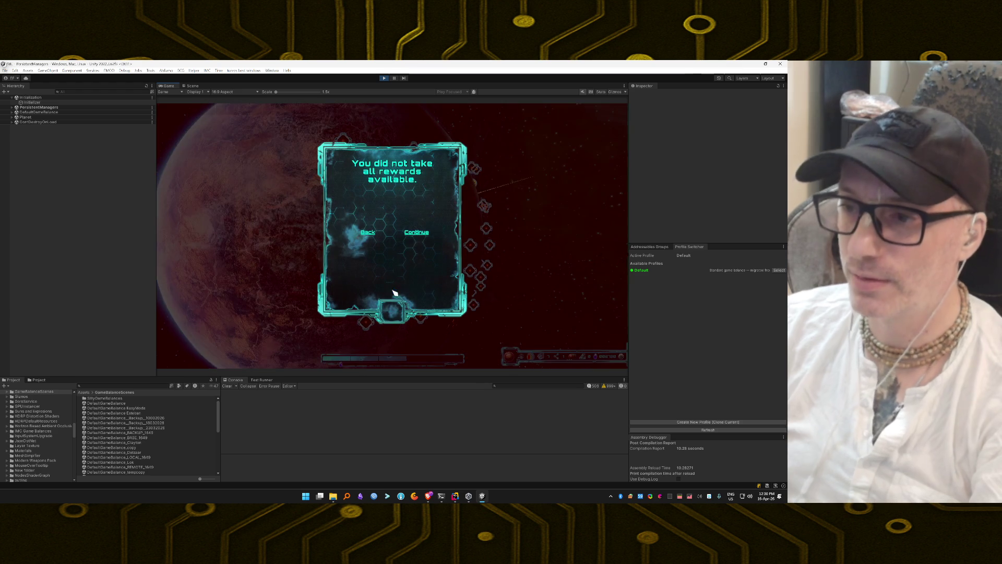
pyautogui.click(415, 235)
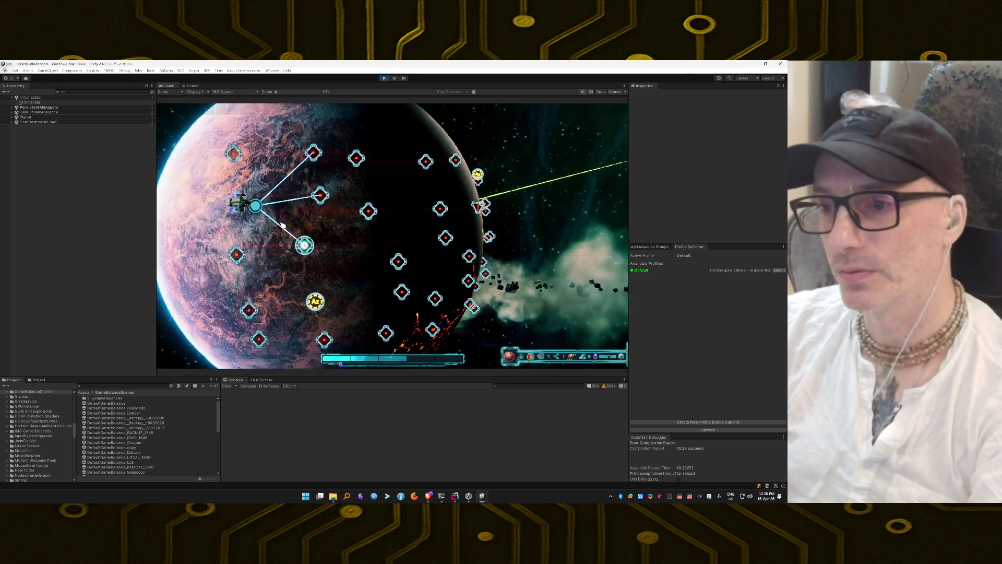
pyautogui.click(319, 200)
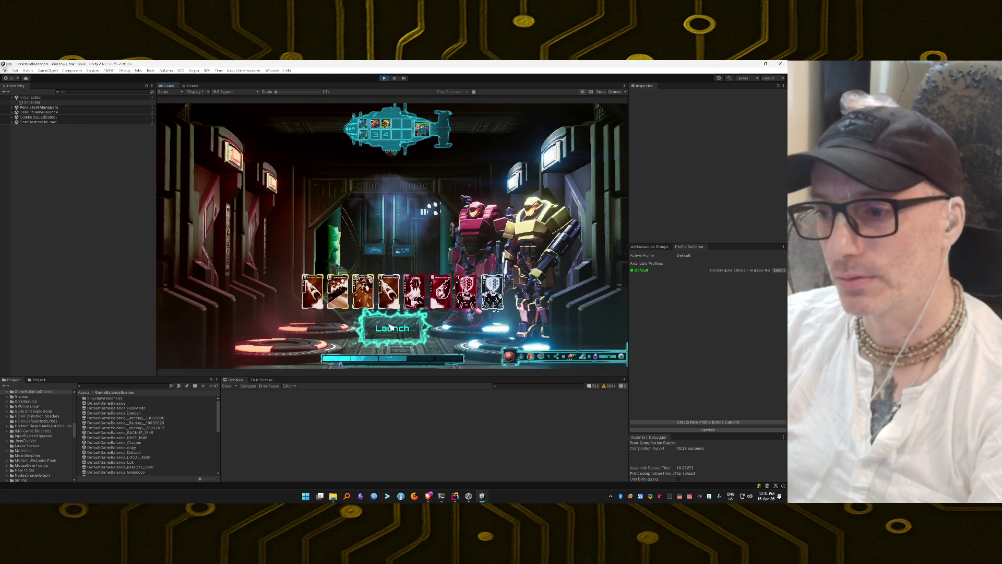
# Launch the squad from the hangar into the next combat mission
pyautogui.click(390, 327)
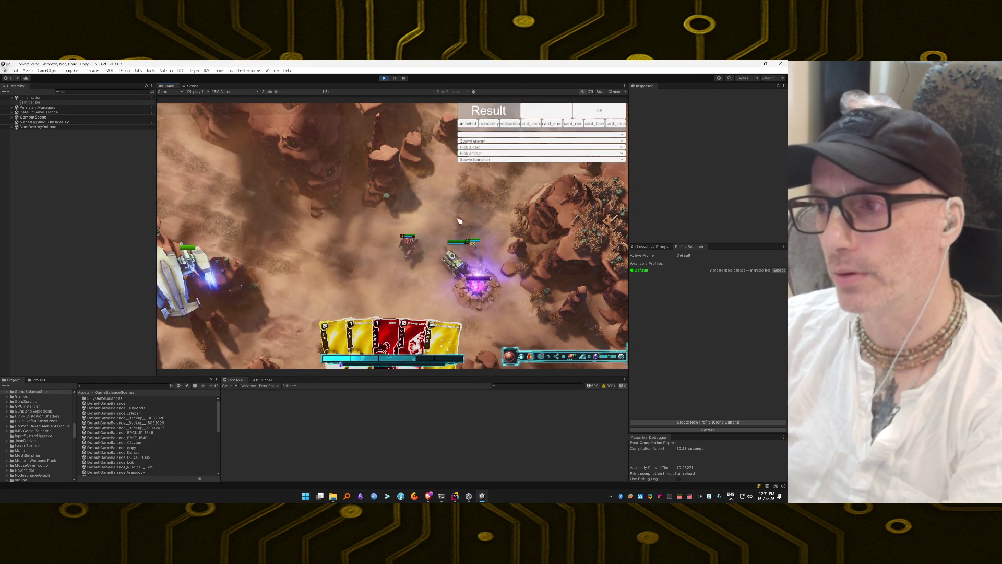
# Switch the active cheat to invincibility, fire a yellow attack card, and cast Instant Shield
pyautogui.click(489, 124)
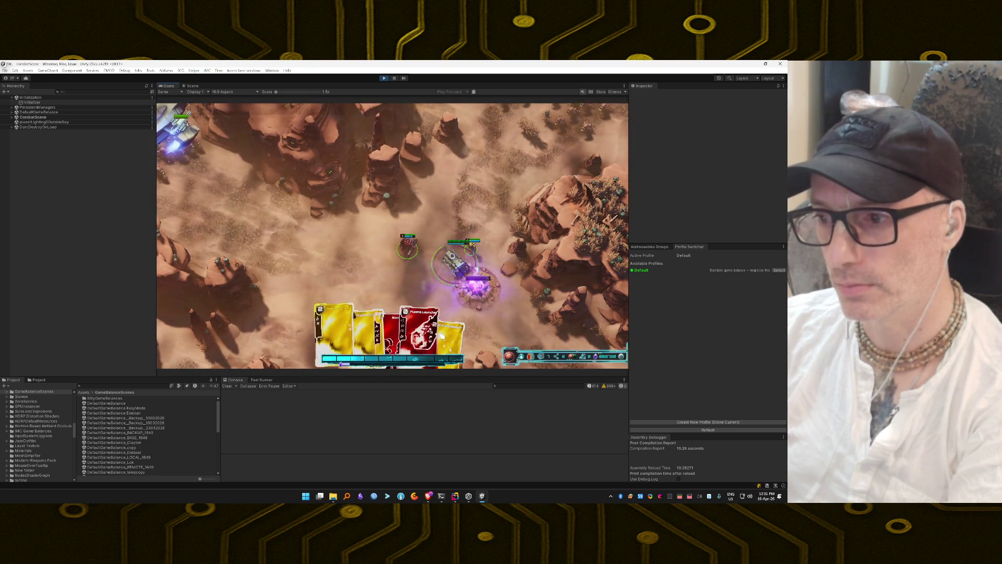
pyautogui.click(475, 217)
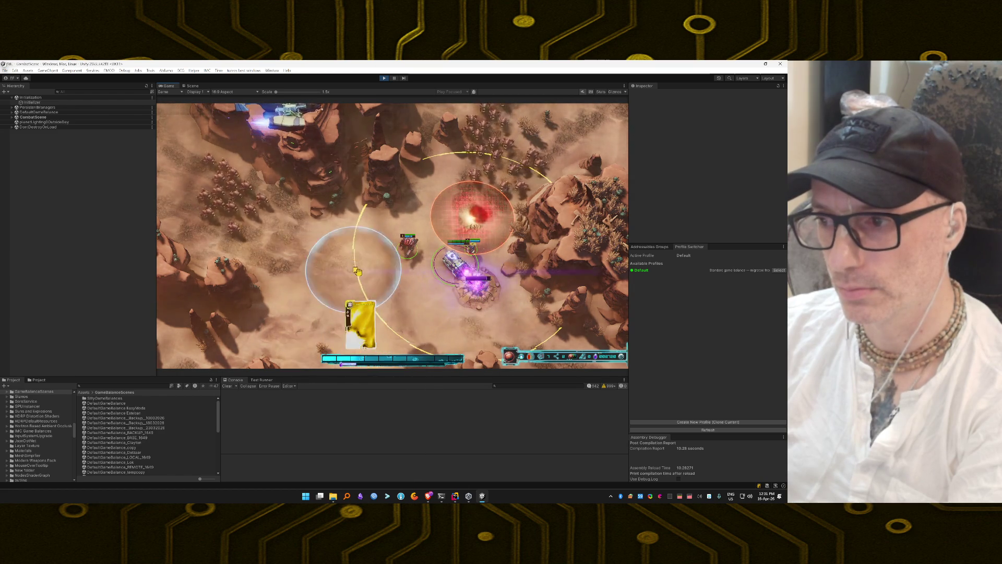
pyautogui.click(362, 242)
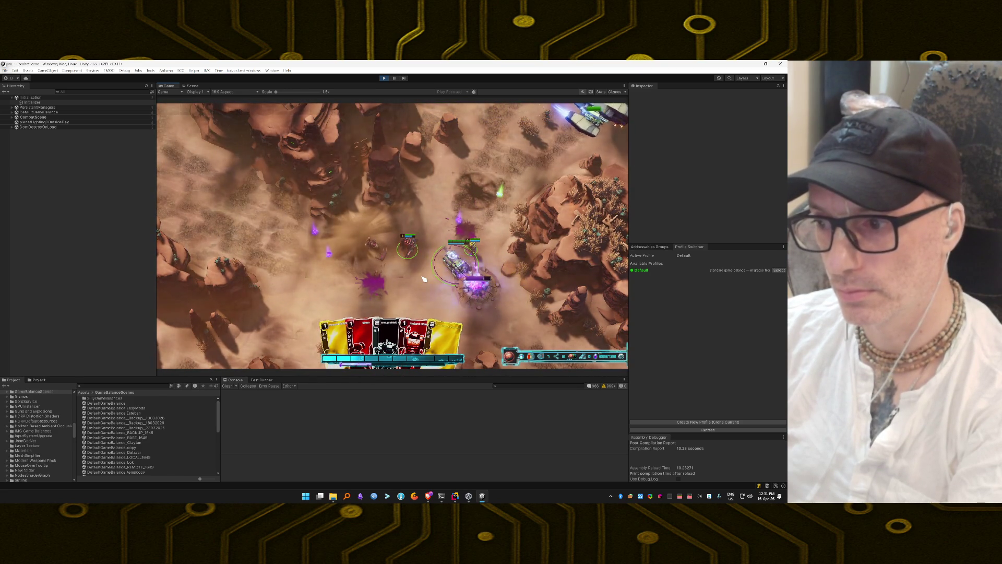
pyautogui.click(411, 308)
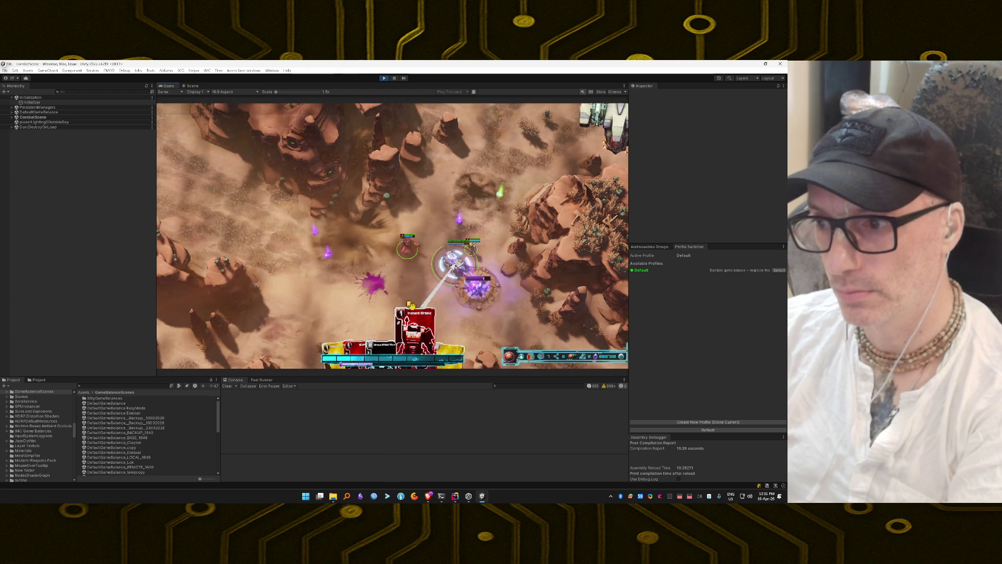
pyautogui.click(401, 276)
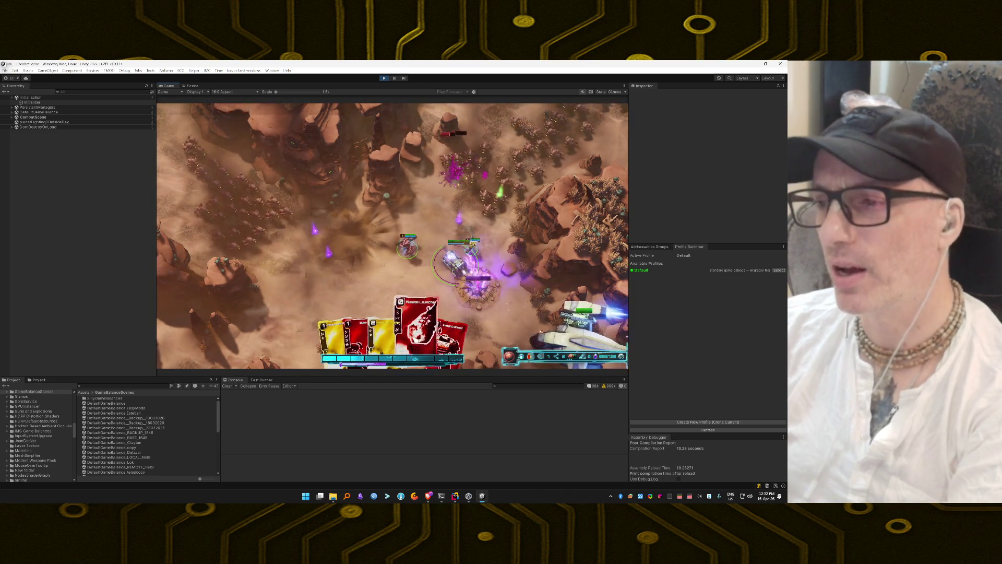
# Keep casting yellow cards, Group Shield Flow and Instant Shield until the Loot screen appears
pyautogui.moveTo(400, 345)
pyautogui.mouseDown()
pyautogui.moveTo(410, 284)
pyautogui.moveTo(460, 213)
pyautogui.mouseUp()
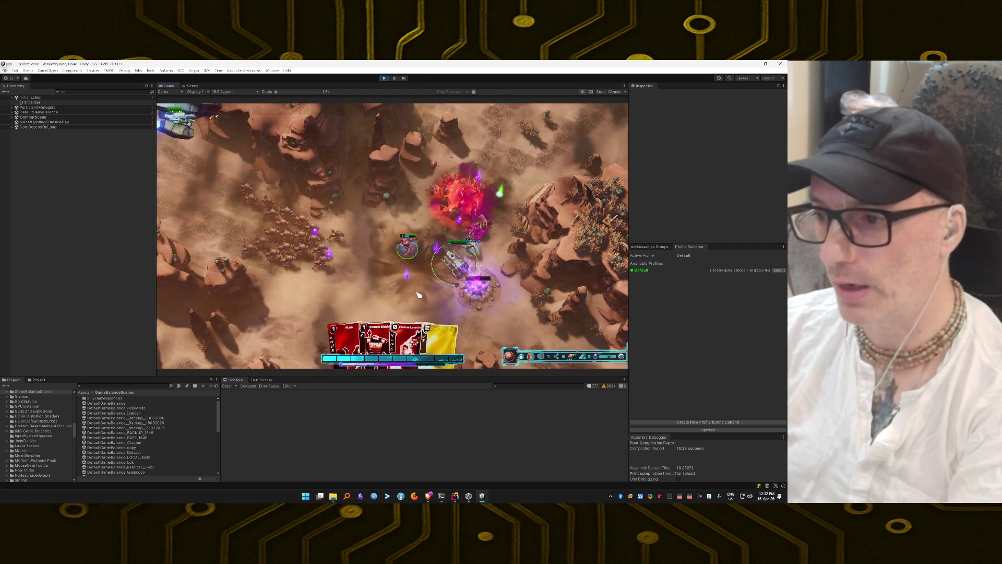
pyautogui.moveTo(436, 339); pyautogui.dragTo(368, 257)
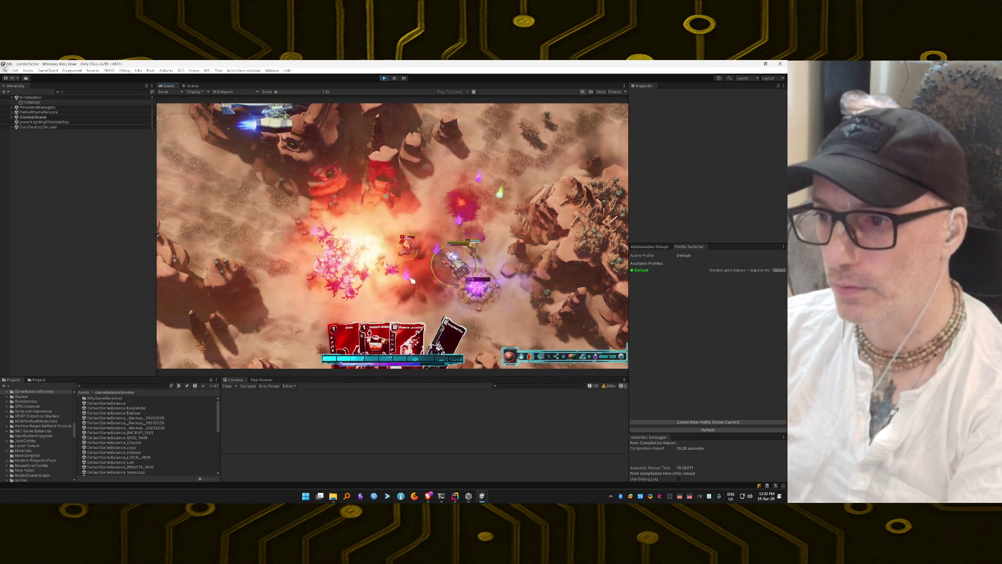
pyautogui.moveTo(451, 304); pyautogui.dragTo(413, 282)
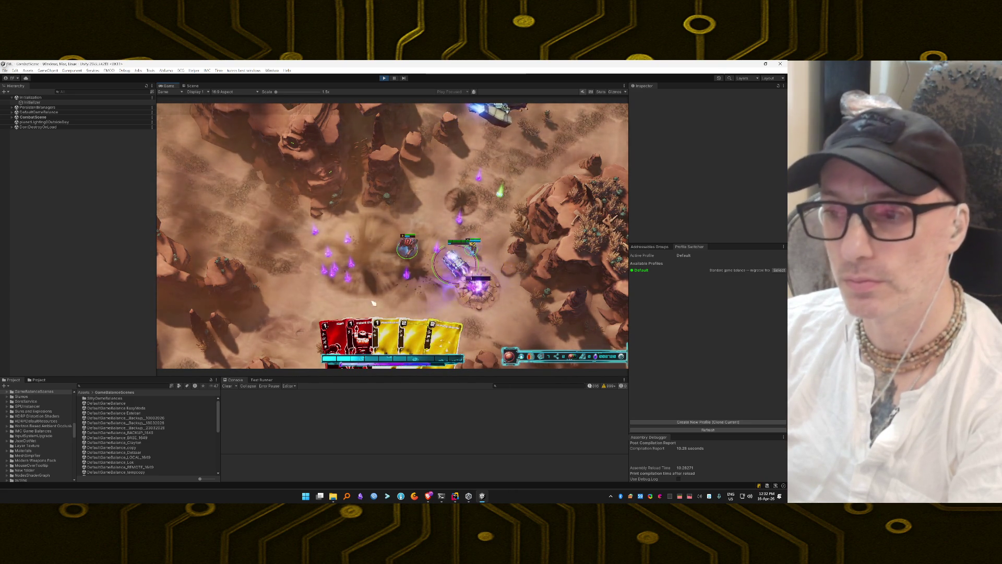
pyautogui.moveTo(360, 323)
pyautogui.mouseDown()
pyautogui.moveTo(385, 313)
pyautogui.moveTo(386, 277)
pyautogui.mouseUp()
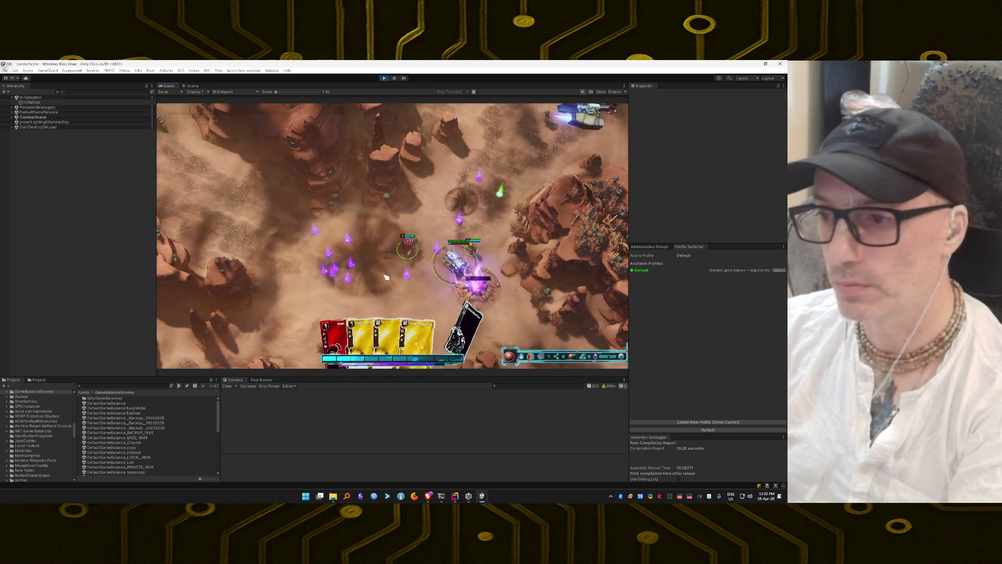
pyautogui.moveTo(447, 296); pyautogui.dragTo(417, 275)
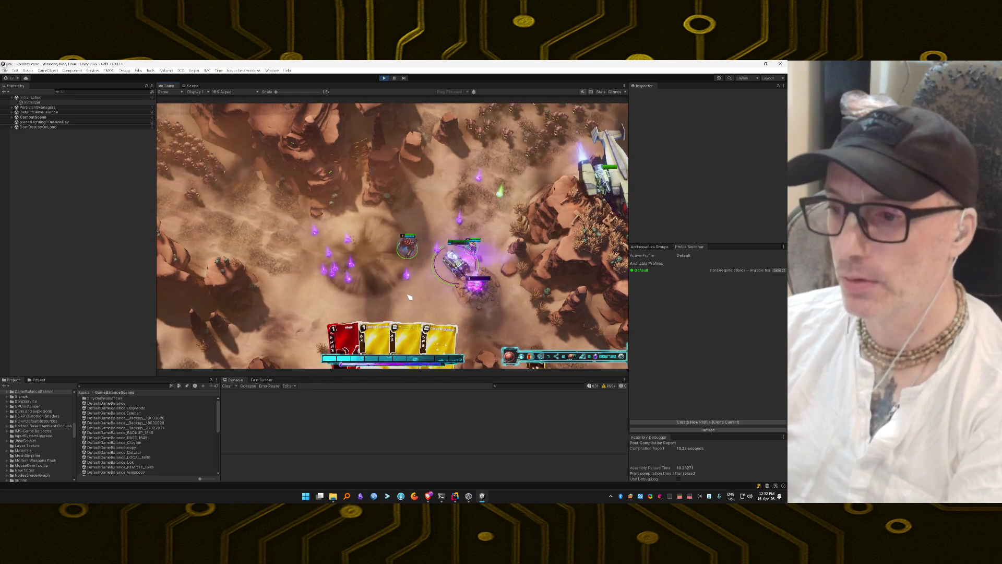
pyautogui.moveTo(426, 288)
pyautogui.mouseDown()
pyautogui.moveTo(439, 219)
pyautogui.moveTo(474, 218)
pyautogui.mouseUp()
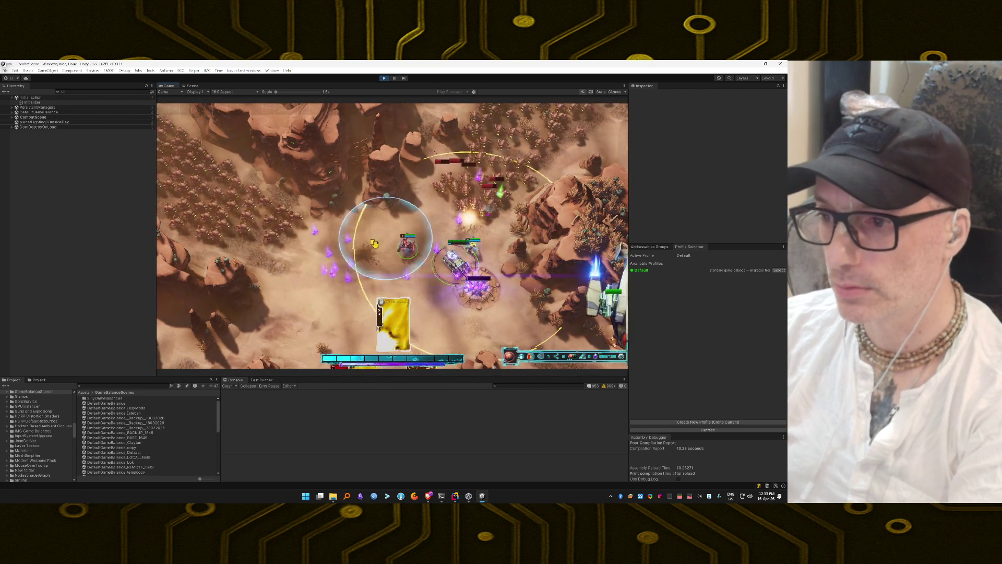
pyautogui.moveTo(366, 246); pyautogui.dragTo(364, 247)
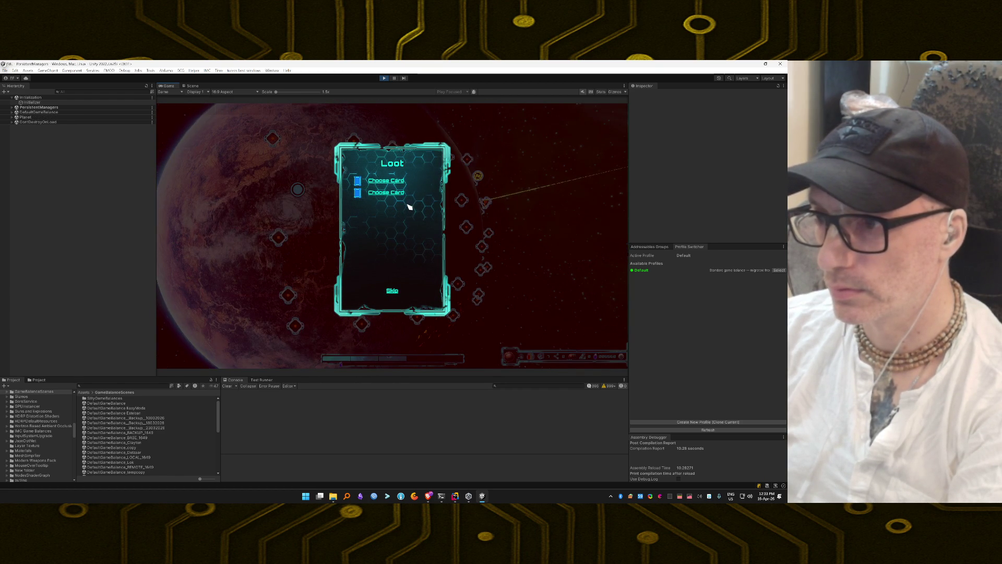
# Skip the loot without taking a card and travel the ship to the next map node
pyautogui.click(395, 293)
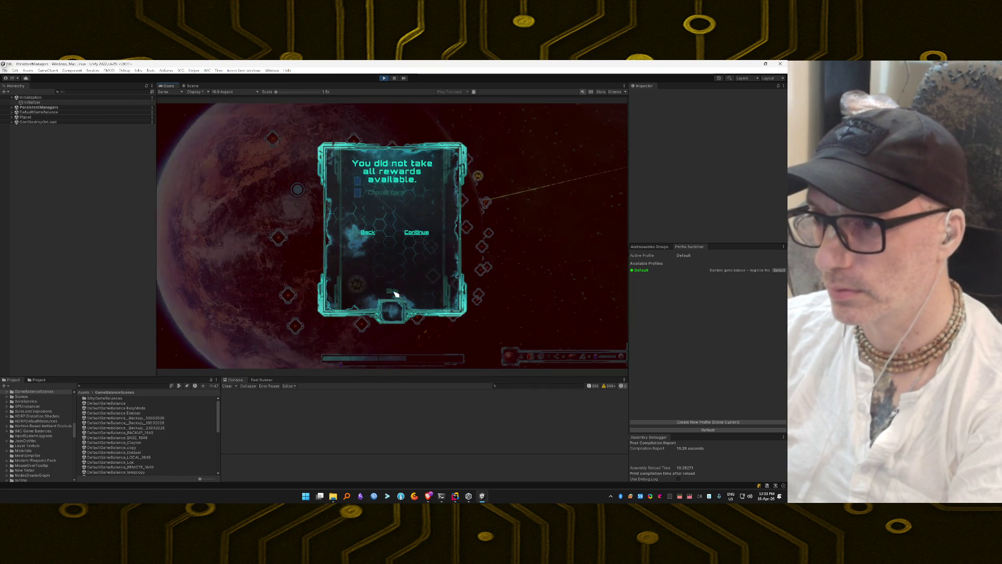
pyautogui.click(417, 233)
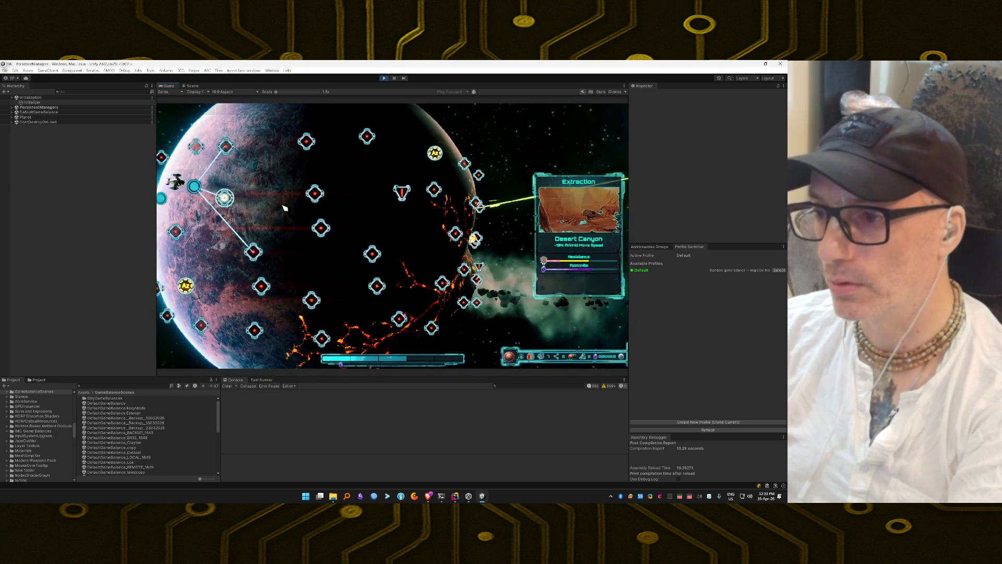
pyautogui.moveTo(336, 150)
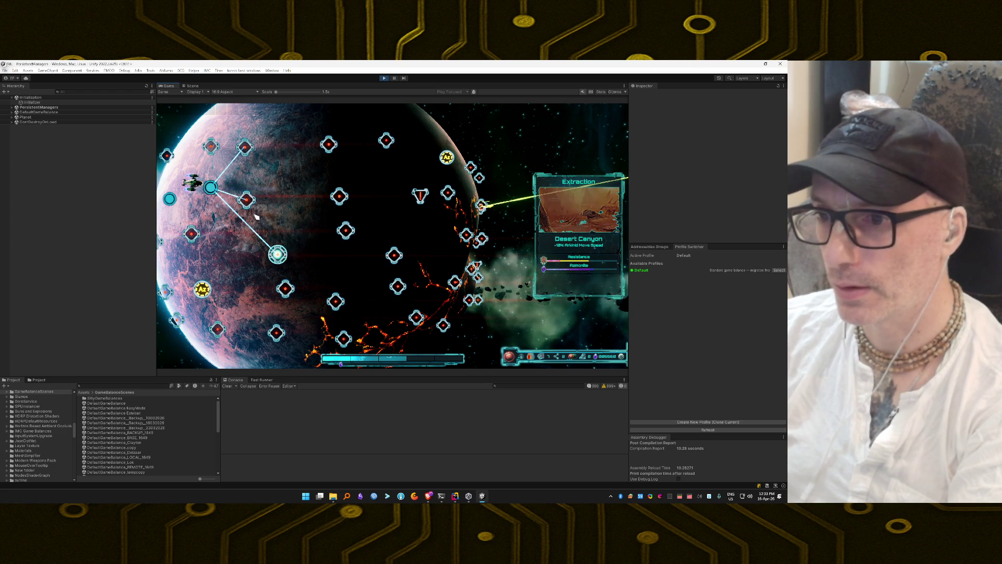
pyautogui.click(246, 200)
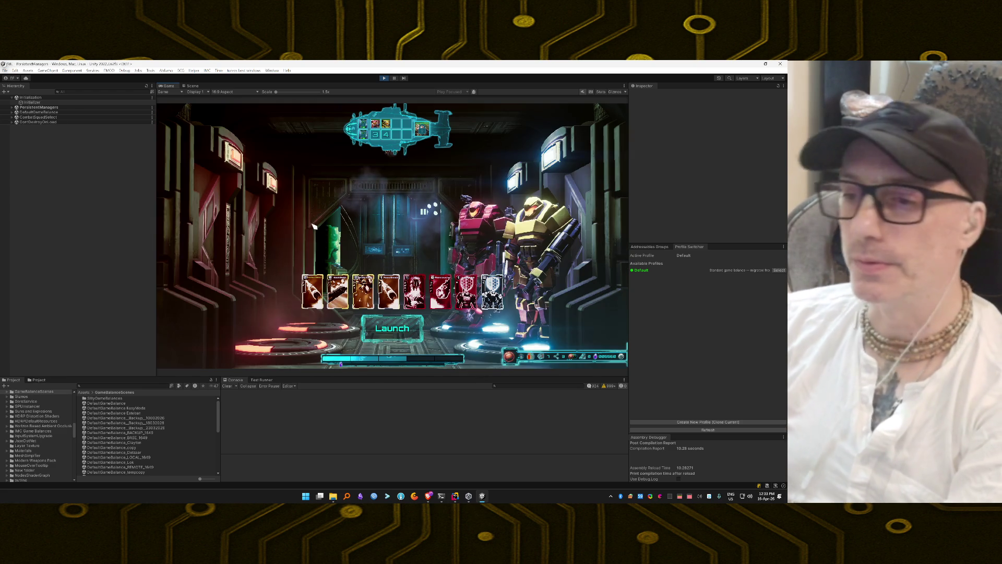
# Launch the squad from the hangar into the next desert mission
pyautogui.click(387, 332)
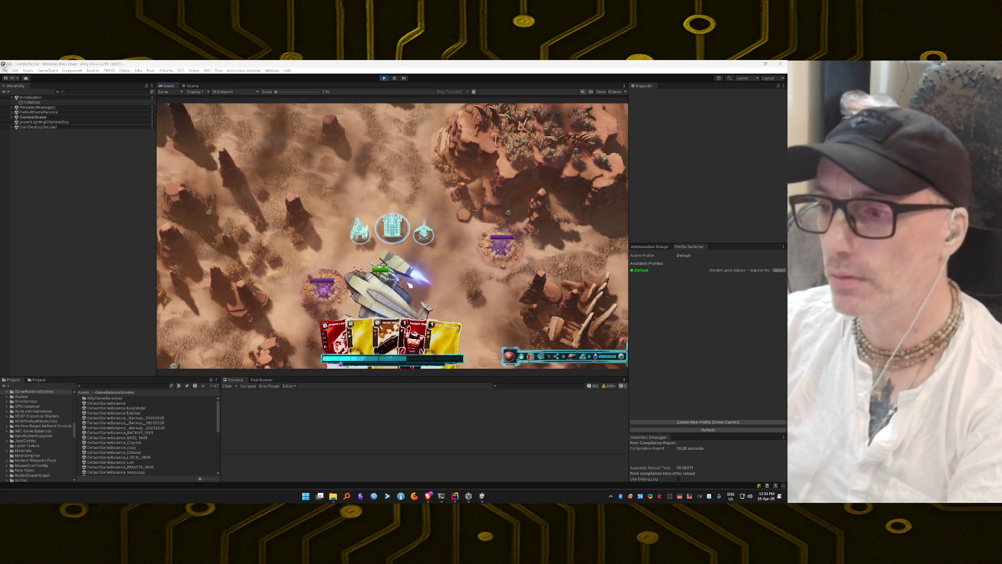
# Deploy the three units, then enable the invincibility and unlimited debug cheats
pyautogui.moveTo(441, 259); pyautogui.dragTo(474, 284)
pyautogui.press('`')
pyautogui.click(468, 124)
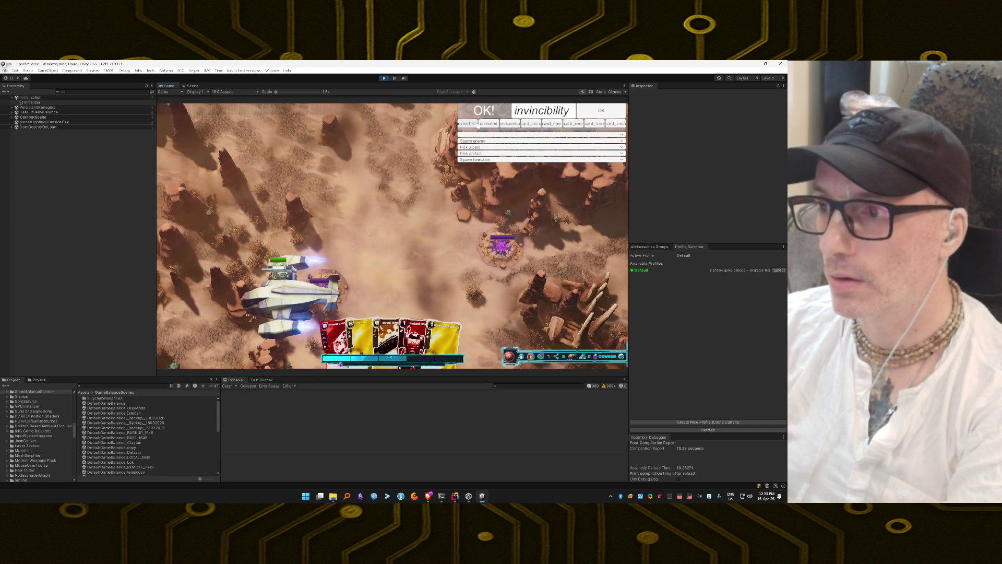
pyautogui.click(484, 124)
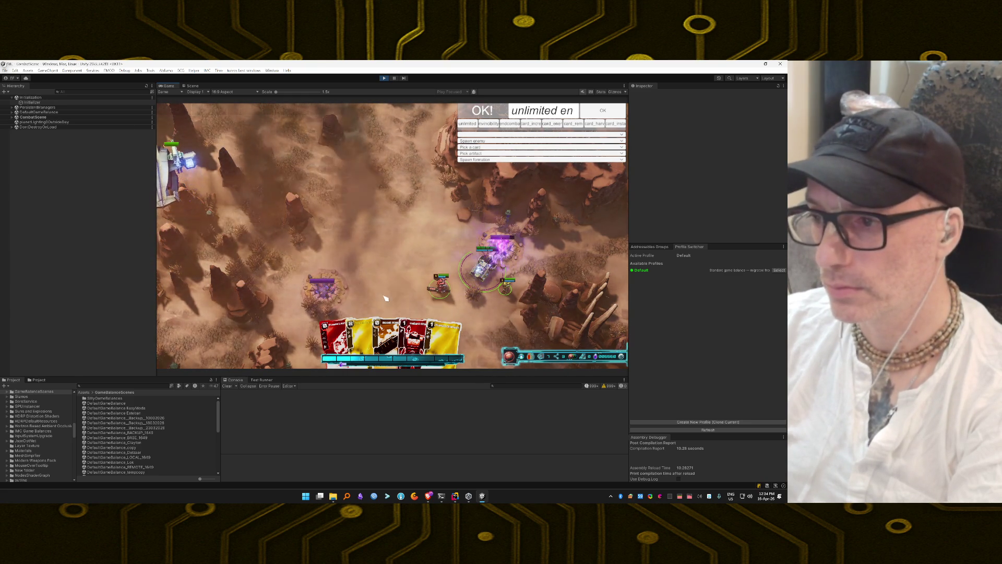
# Cast Instant Shield, yellow attack cards, Group Shield Flow and Slam against the enemy clusters
pyautogui.moveTo(438, 333)
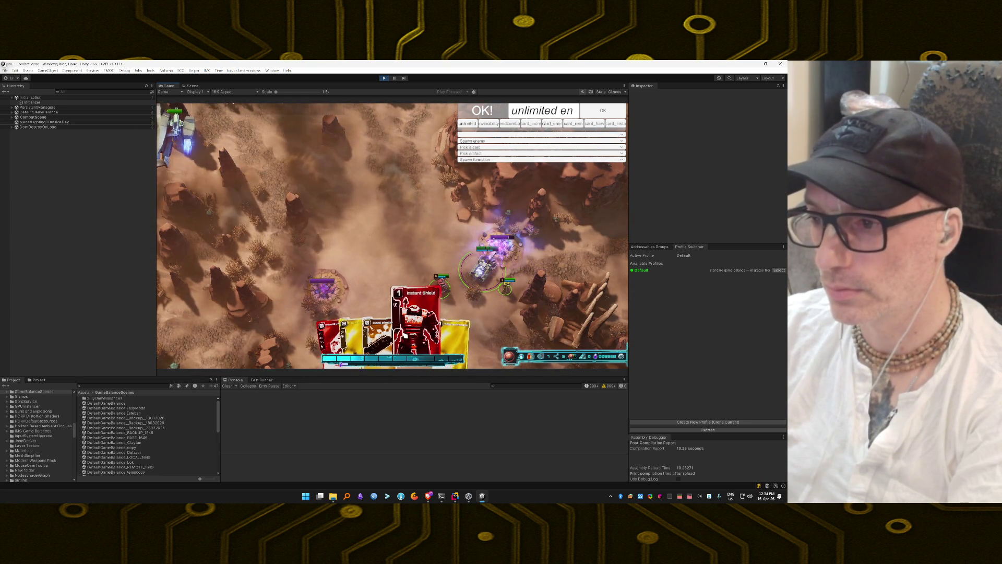
pyautogui.moveTo(414, 329); pyautogui.dragTo(417, 280)
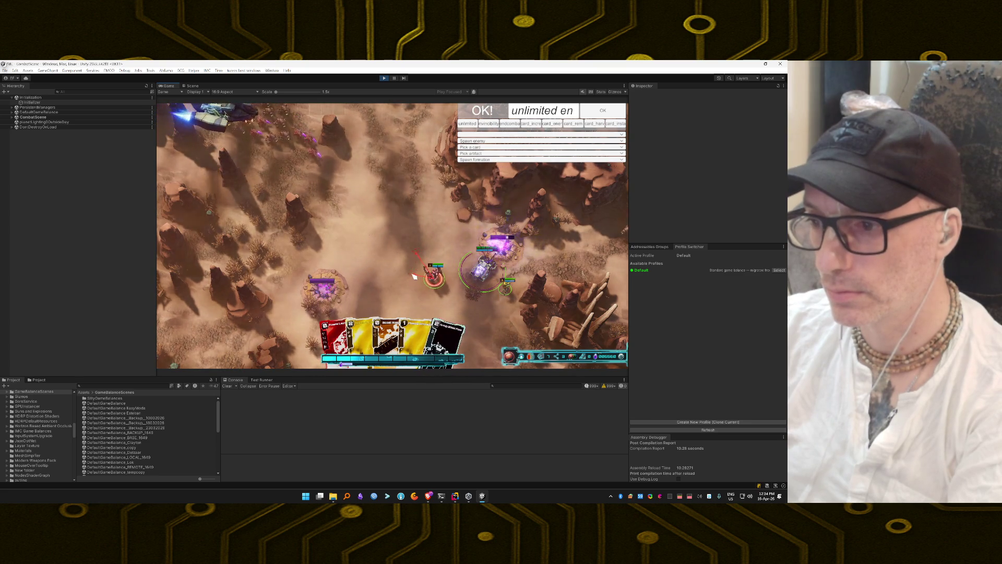
pyautogui.moveTo(360, 334); pyautogui.dragTo(585, 259)
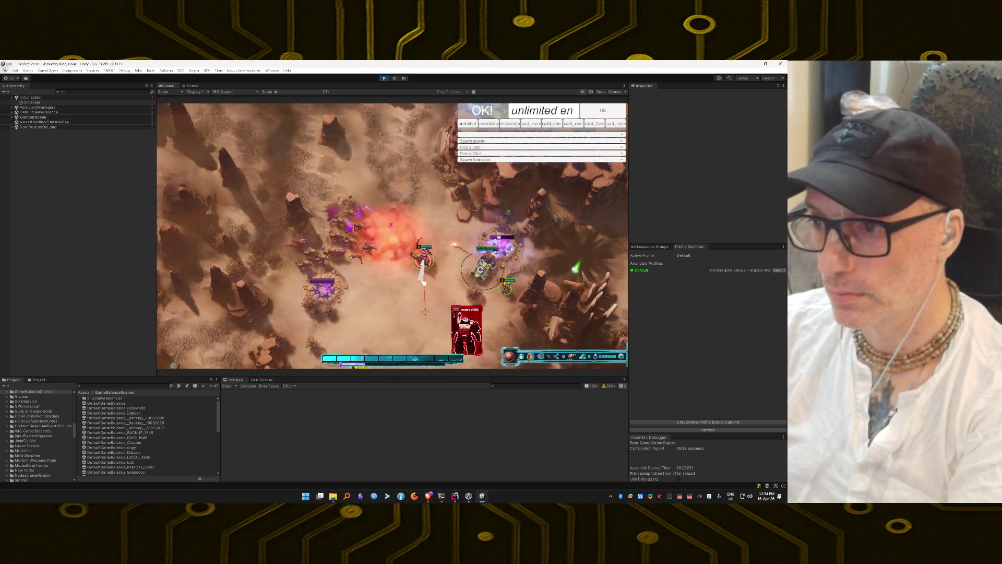
pyautogui.click(381, 312)
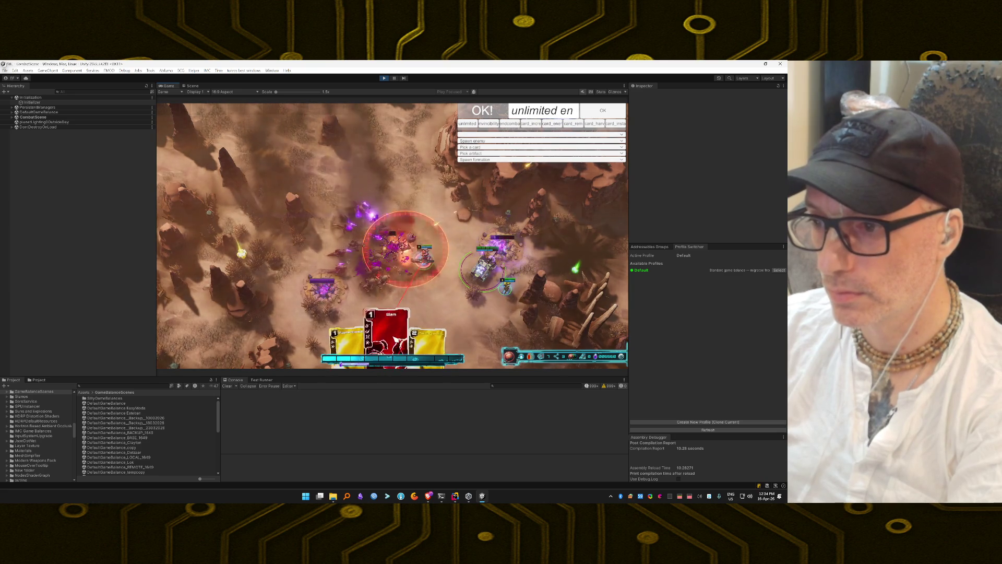
pyautogui.click(404, 265)
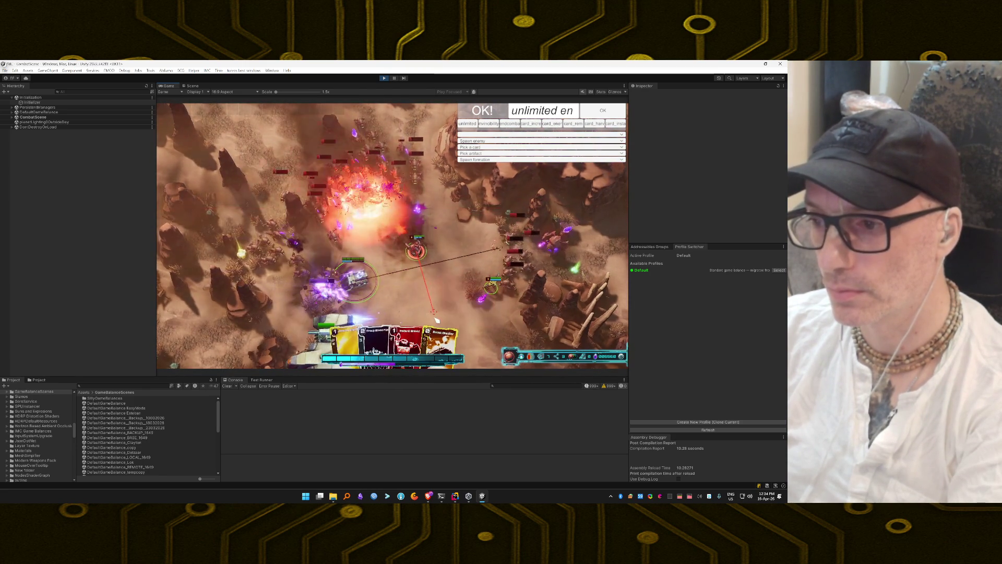
pyautogui.moveTo(340, 341); pyautogui.dragTo(339, 296)
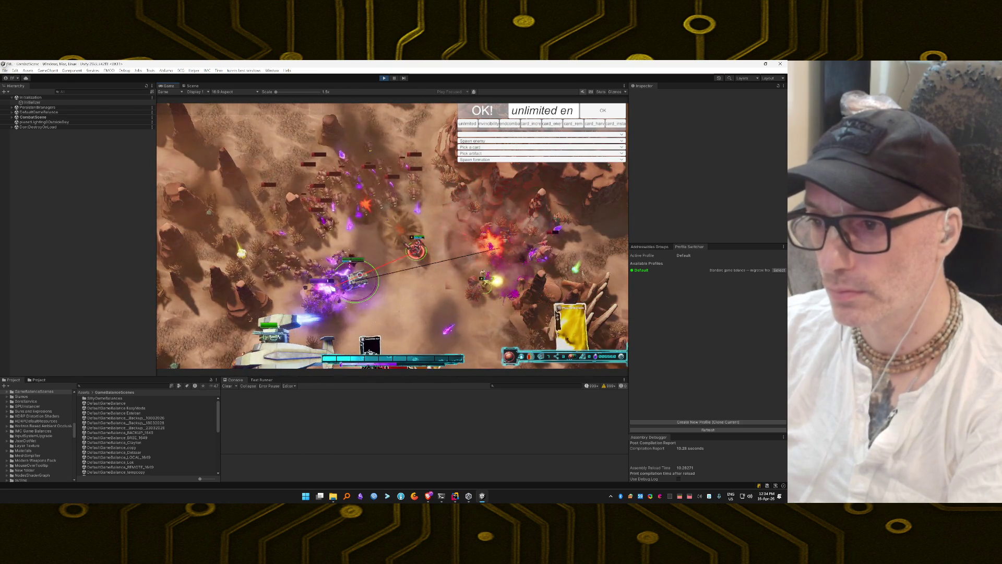
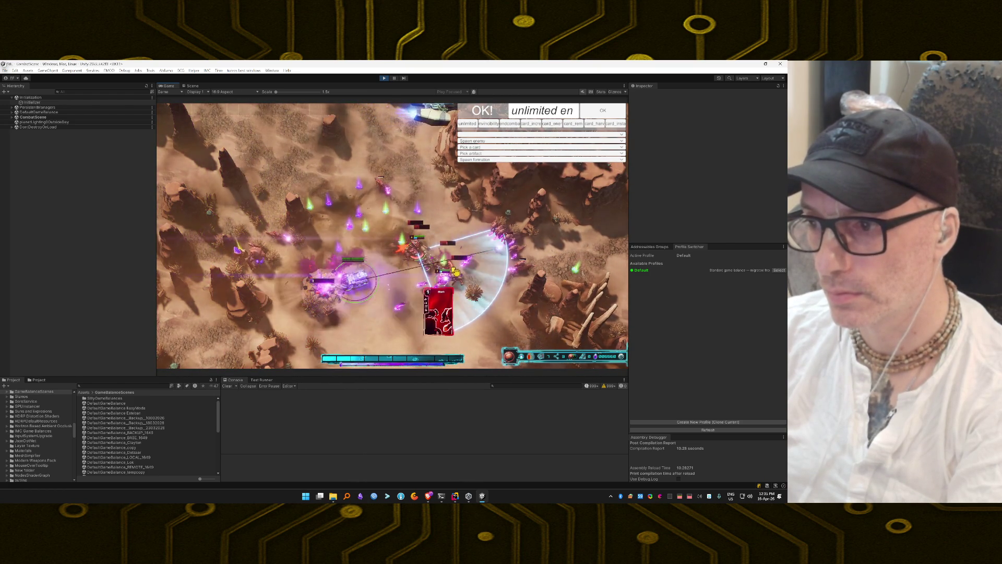
# Play the red card and the Instant Shield card to finish off the desert enemies
pyautogui.moveTo(455, 271); pyautogui.dragTo(449, 261)
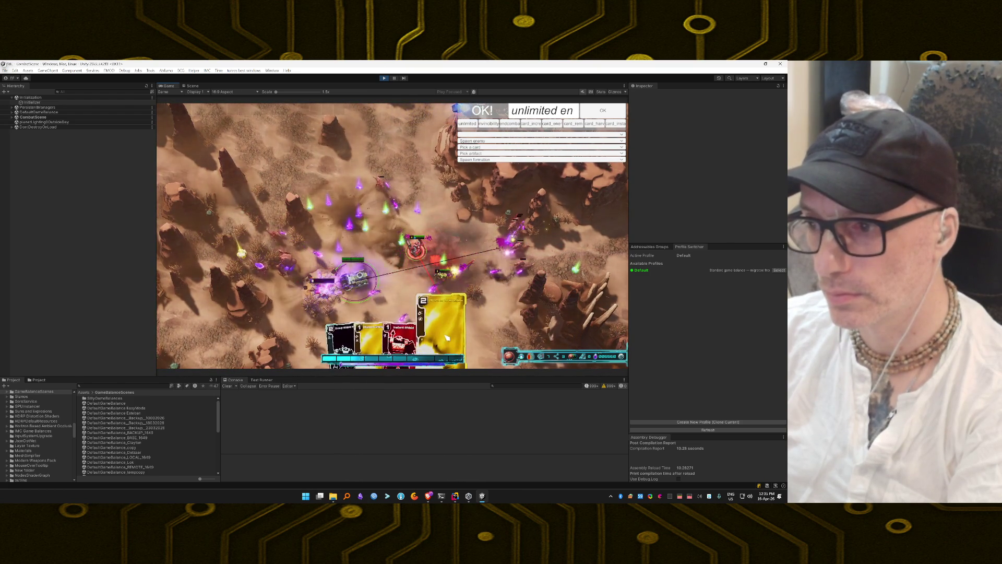
pyautogui.moveTo(444, 318); pyautogui.dragTo(354, 271)
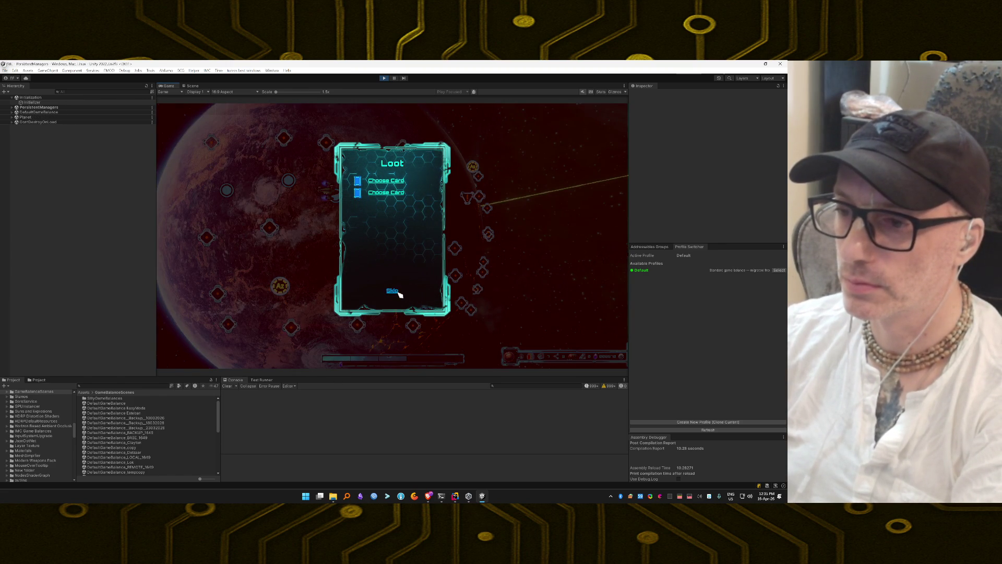
# Skip the loot, pick the next planet-map node and launch the Desert Canyon extraction mission
pyautogui.click(398, 292)
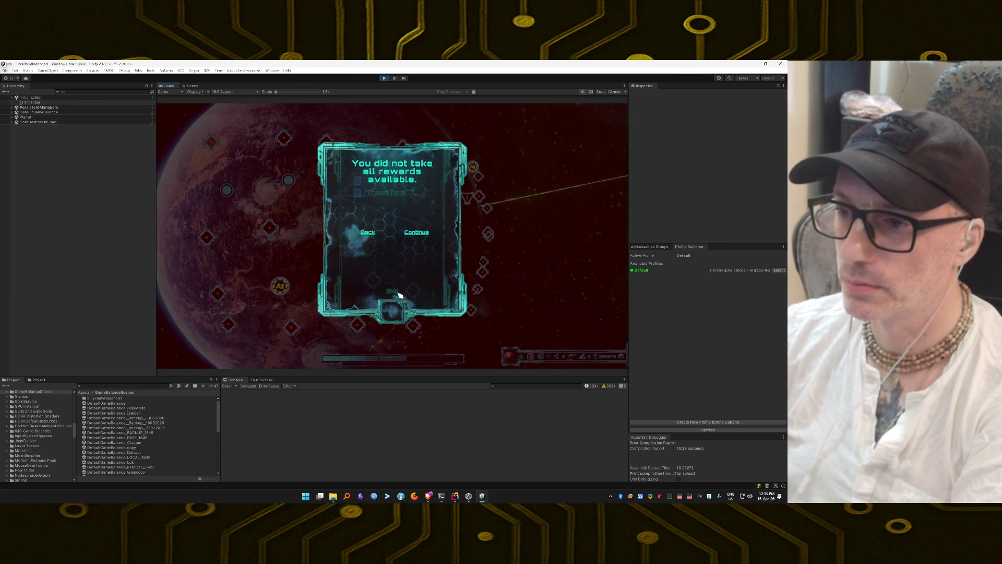
pyautogui.click(416, 233)
pyautogui.moveTo(417, 195)
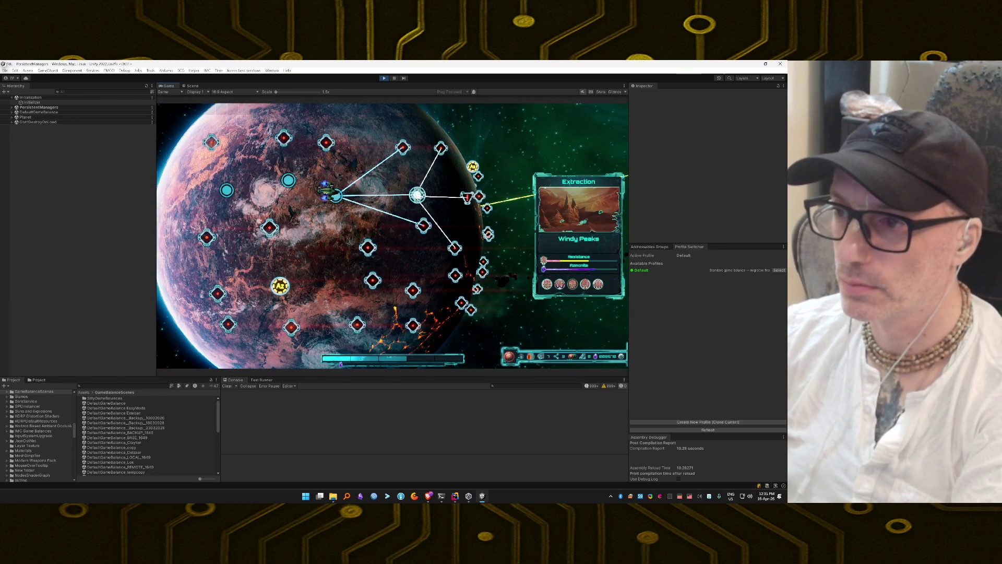
pyautogui.click(403, 147)
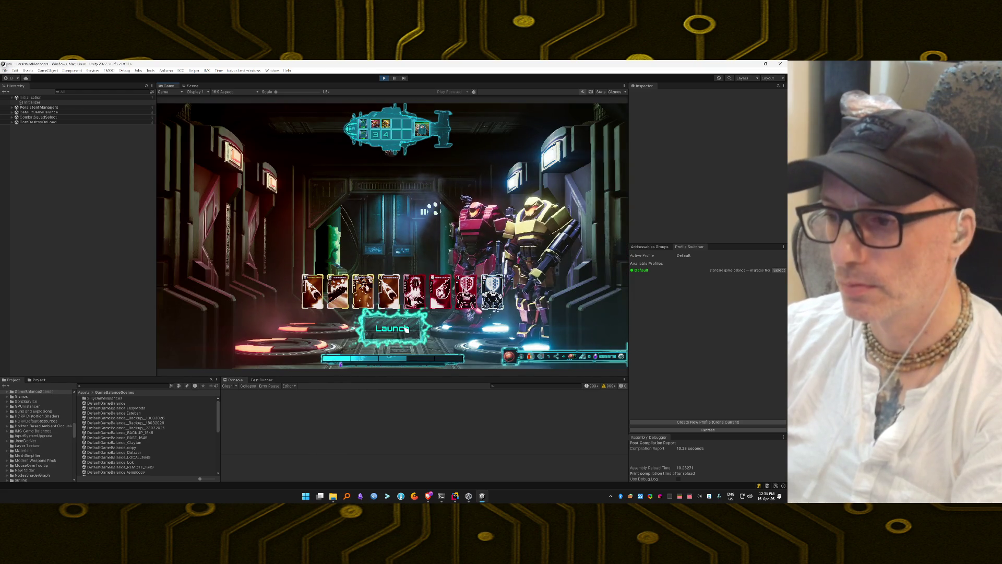
pyautogui.click(406, 328)
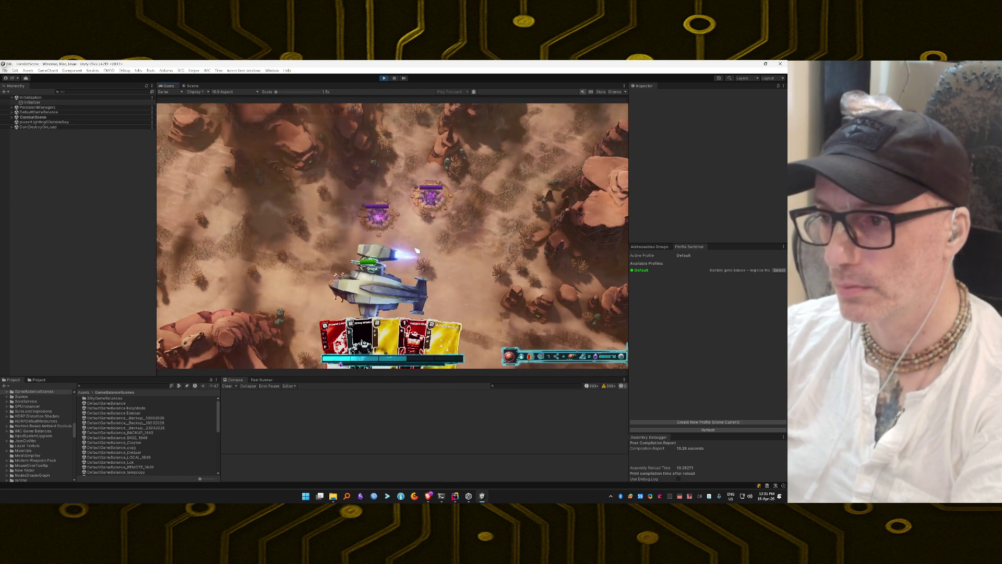
# Enable the unlimited-energy and invincibility cheats in the debug cheat panel
pyautogui.press('`')
pyautogui.click(468, 124)
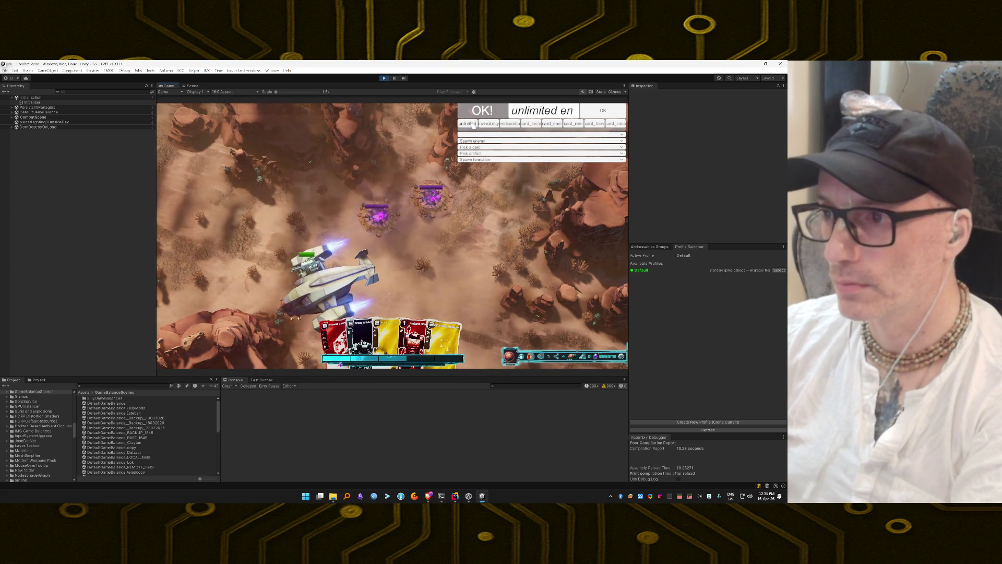
pyautogui.click(489, 124)
pyautogui.press('`')
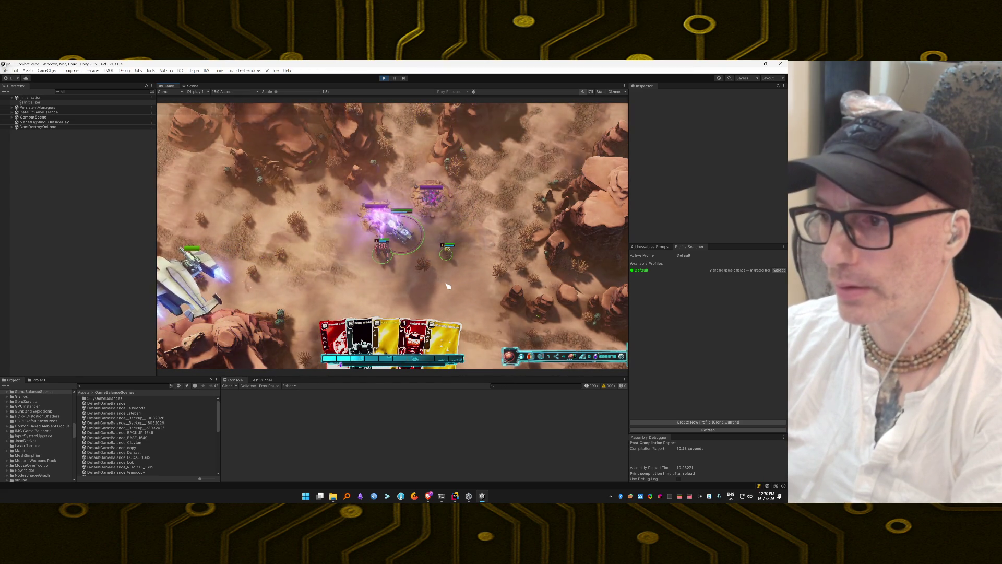
# Move the red unit up-left, select the yellow unit and preview a yellow card's targeting
pyautogui.click(327, 239)
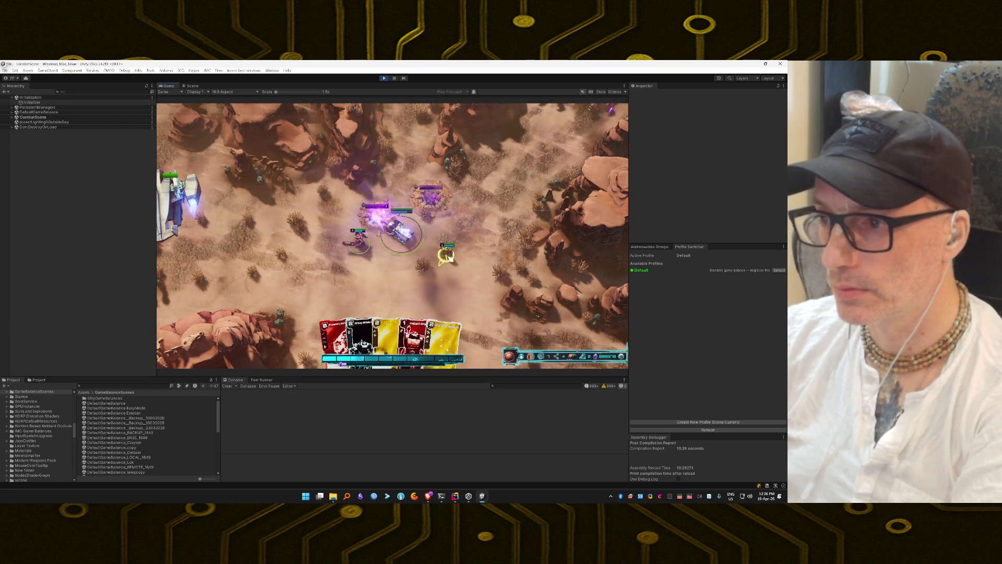
pyautogui.click(447, 256)
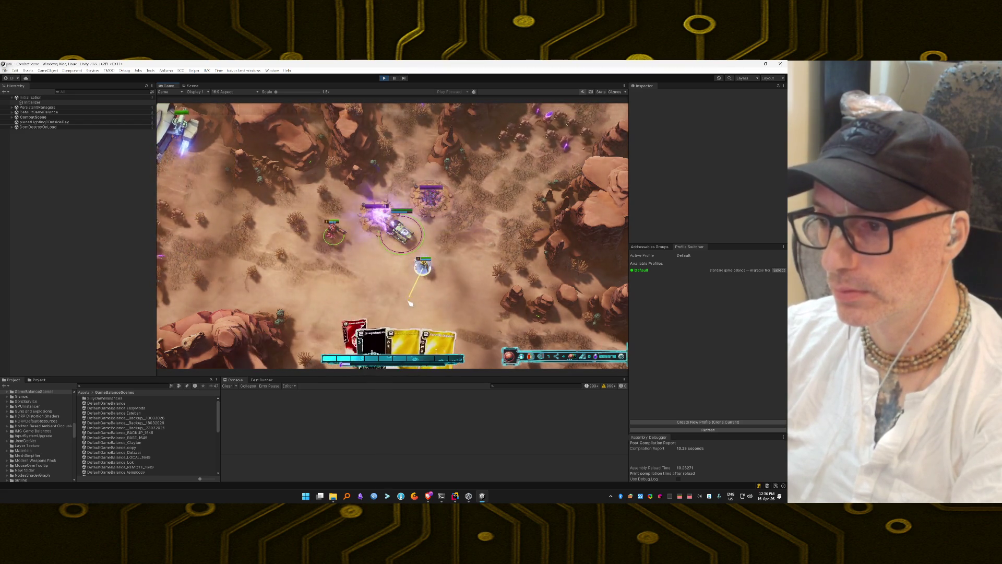
pyautogui.press('q')
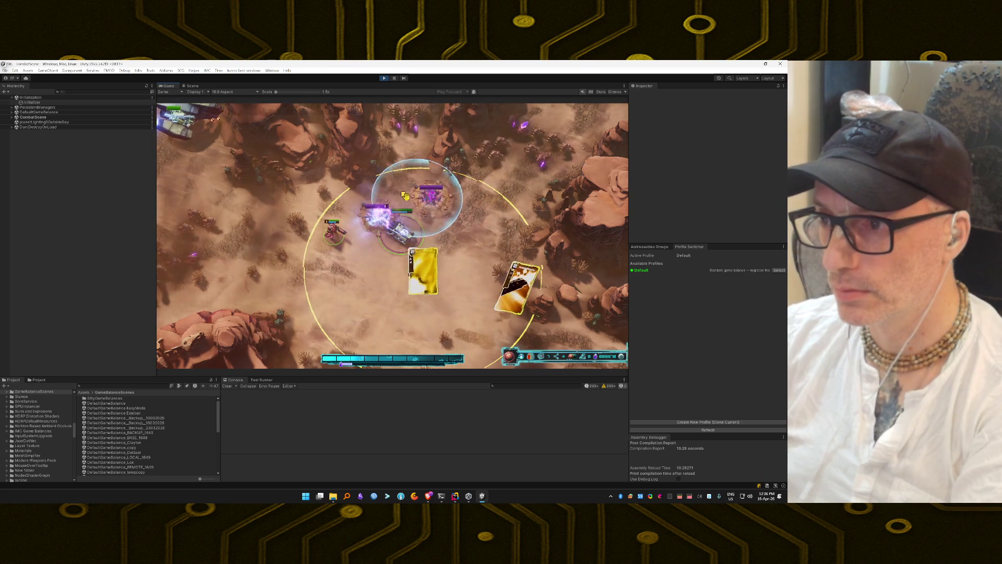
pyautogui.click(405, 195)
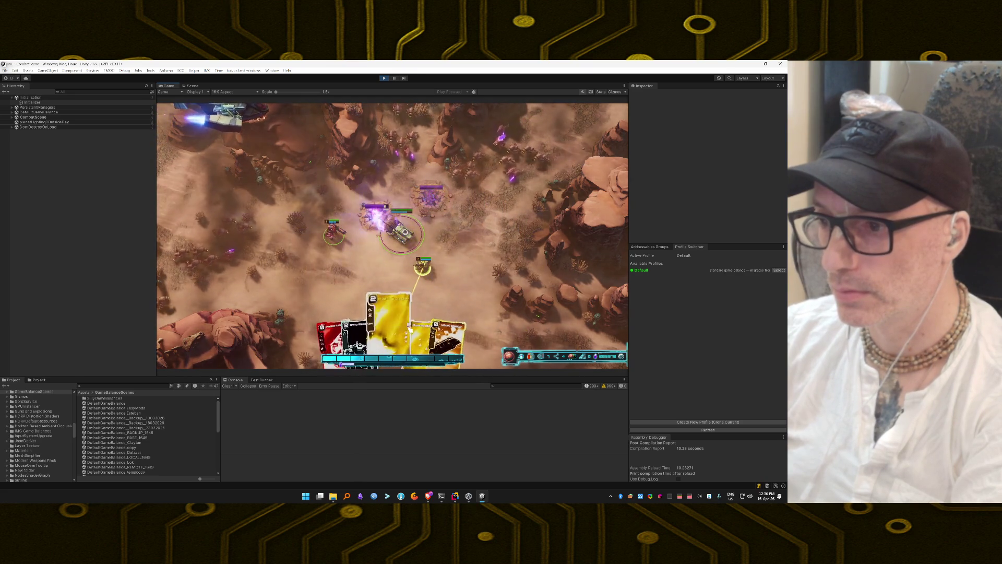
pyautogui.moveTo(411, 329); pyautogui.dragTo(428, 305)
pyautogui.moveTo(409, 201); pyautogui.dragTo(407, 282)
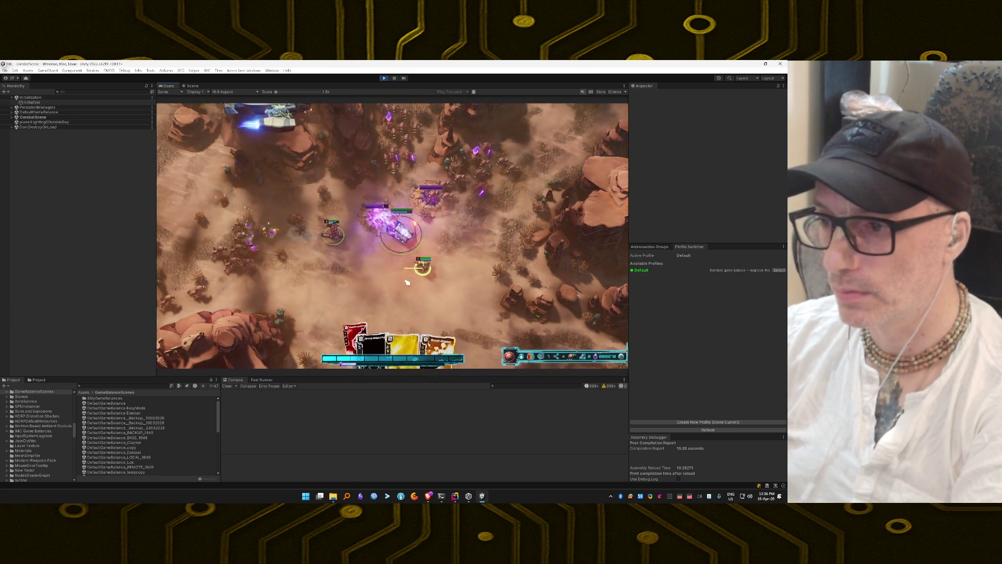
# Play yellow cards and the red card's attack against the enemies near the outpost
pyautogui.moveTo(395, 326)
pyautogui.mouseDown()
pyautogui.moveTo(425, 291)
pyautogui.moveTo(432, 198)
pyautogui.mouseUp()
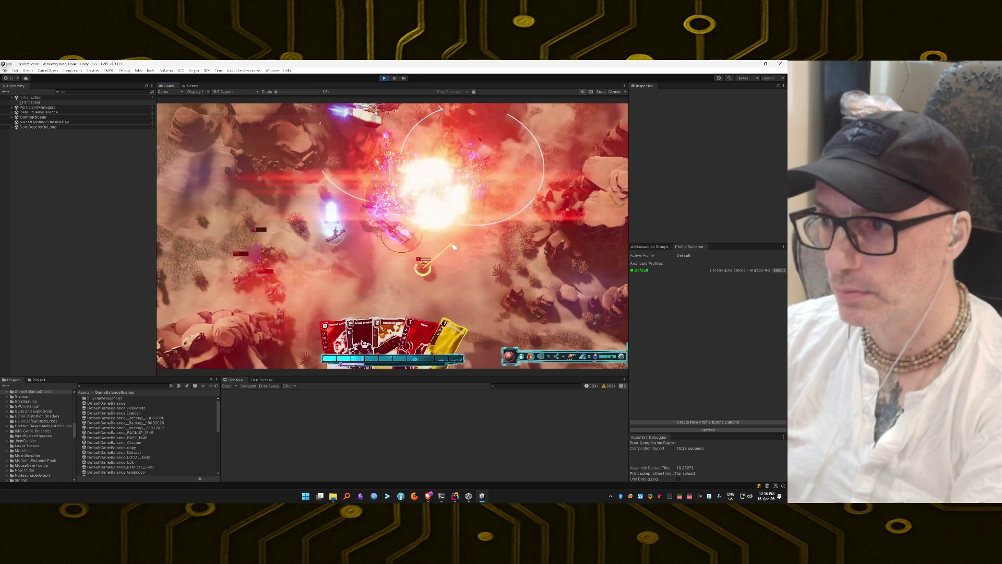
pyautogui.moveTo(317, 264); pyautogui.dragTo(296, 255)
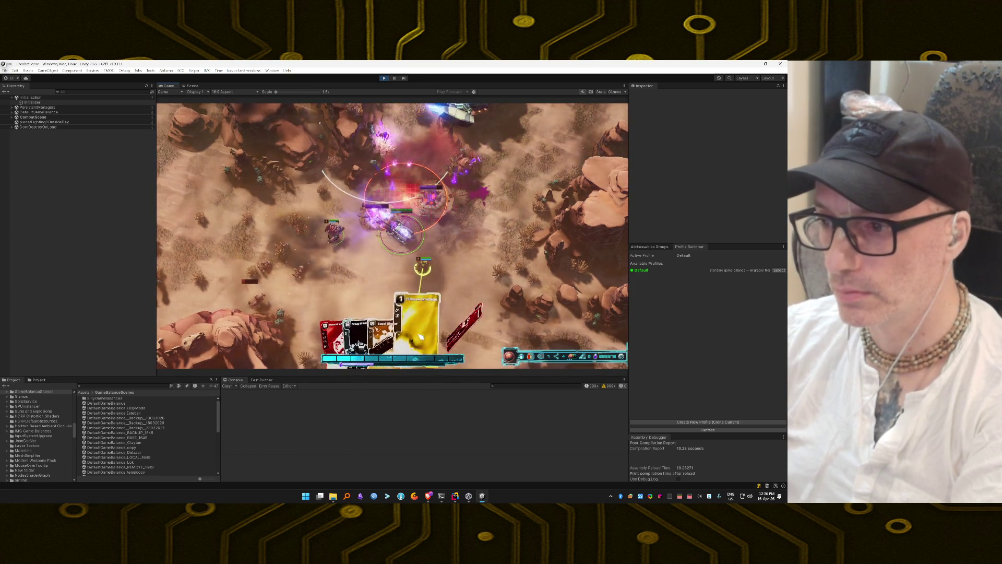
pyautogui.moveTo(449, 254); pyautogui.dragTo(436, 219)
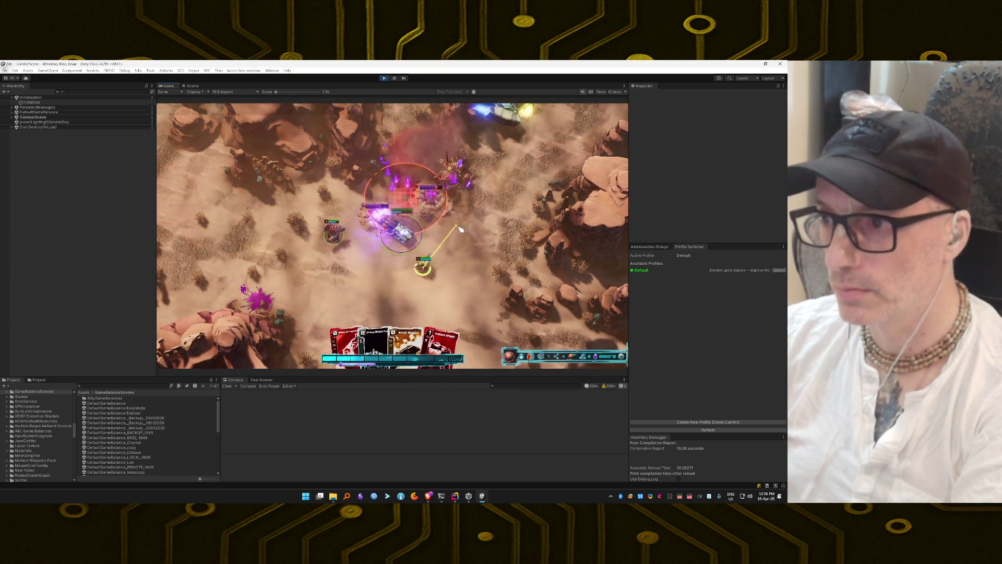
pyautogui.moveTo(450, 334)
pyautogui.mouseDown()
pyautogui.moveTo(437, 335)
pyautogui.moveTo(432, 265)
pyautogui.moveTo(444, 235)
pyautogui.mouseUp()
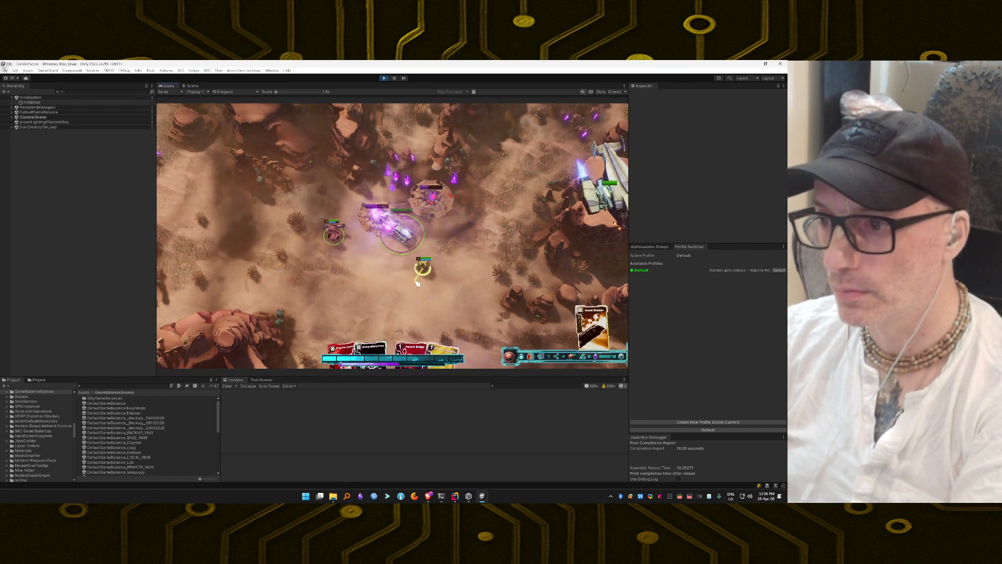
pyautogui.moveTo(423, 334)
pyautogui.mouseDown()
pyautogui.moveTo(444, 313)
pyautogui.moveTo(428, 232)
pyautogui.mouseUp()
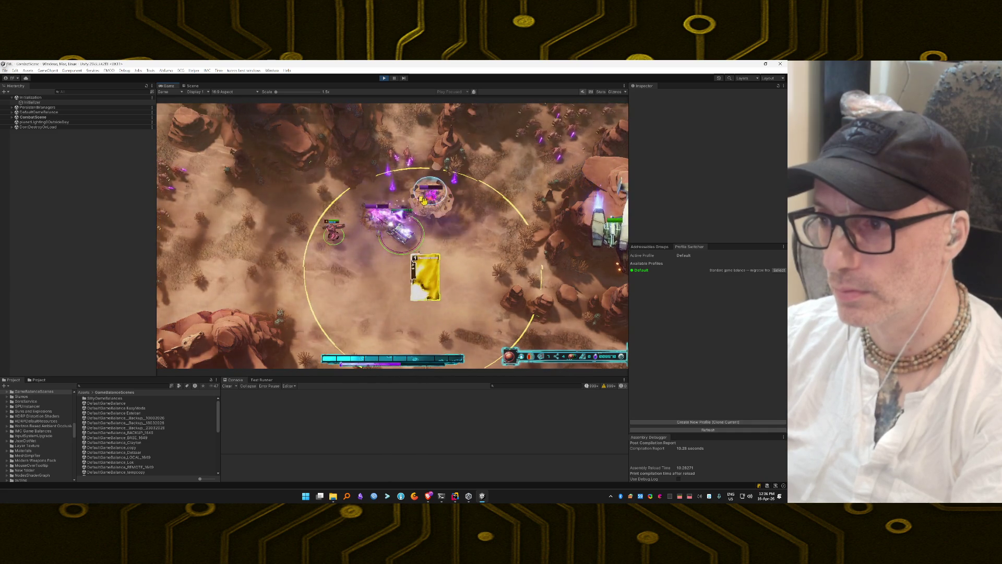
# Hit the outpost and enemies with yellow, red and Instant Shield cards until the combat ends
pyautogui.moveTo(404, 169); pyautogui.dragTo(405, 170)
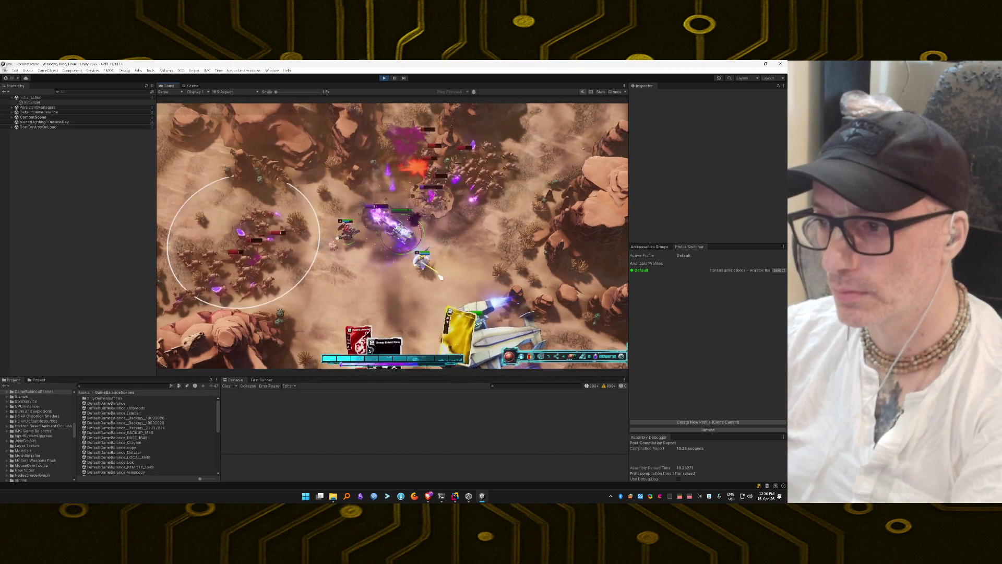
pyautogui.click(448, 197)
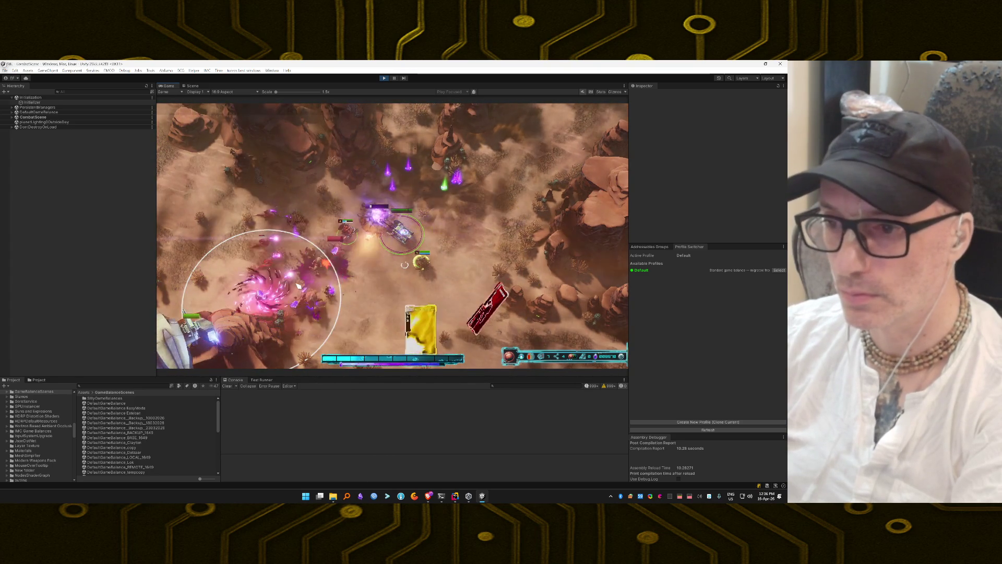
pyautogui.click(418, 341)
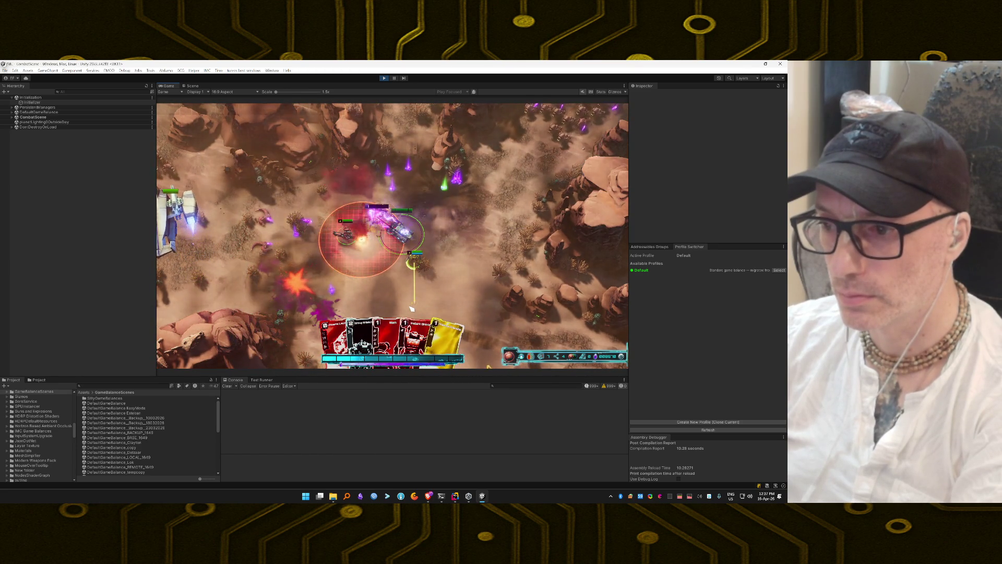
pyautogui.moveTo(418, 316)
pyautogui.mouseDown()
pyautogui.moveTo(345, 269)
pyautogui.moveTo(350, 257)
pyautogui.mouseUp()
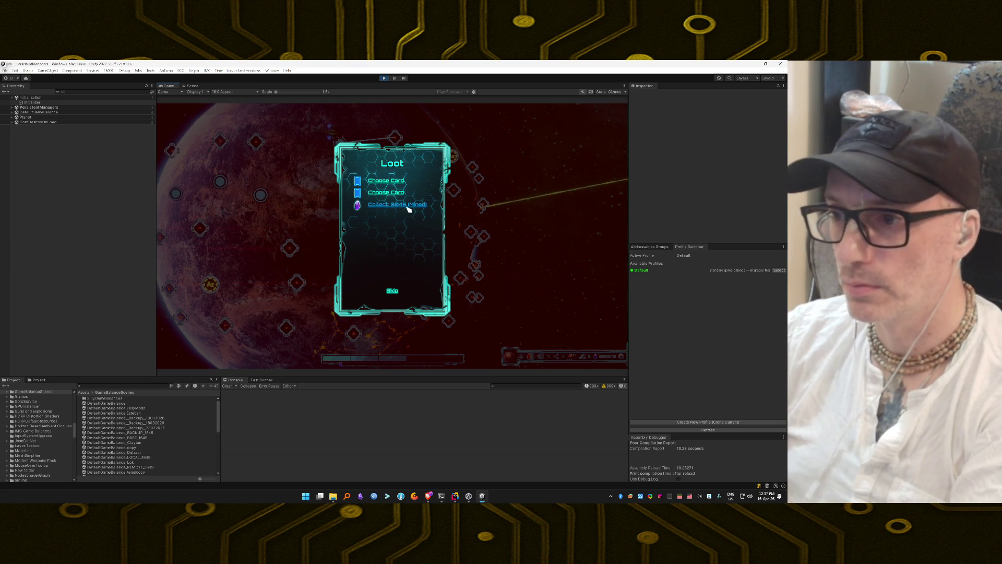
# Skip the loot, travel to the central map node, launch the mission and dismiss the controls help
pyautogui.click(393, 292)
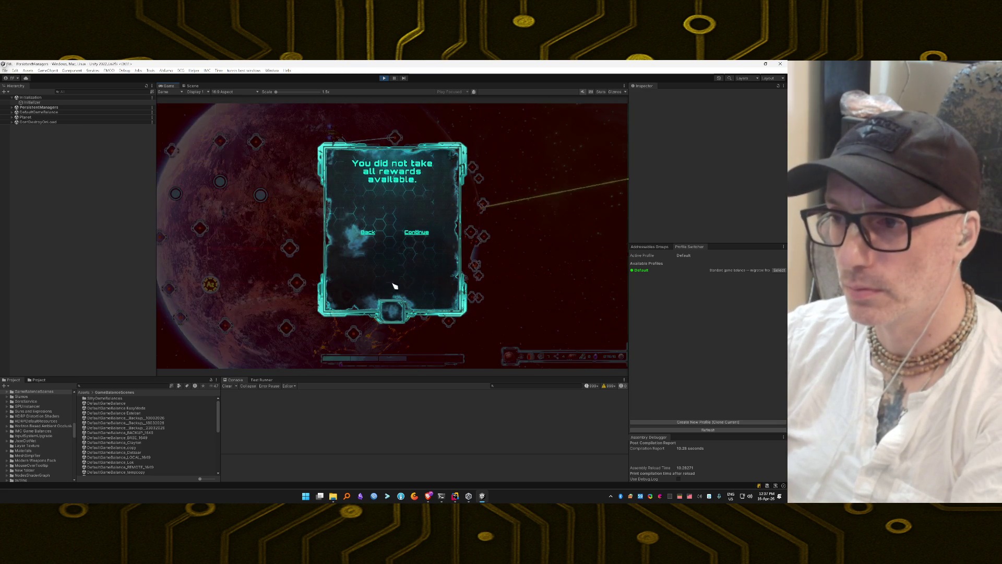
pyautogui.click(391, 308)
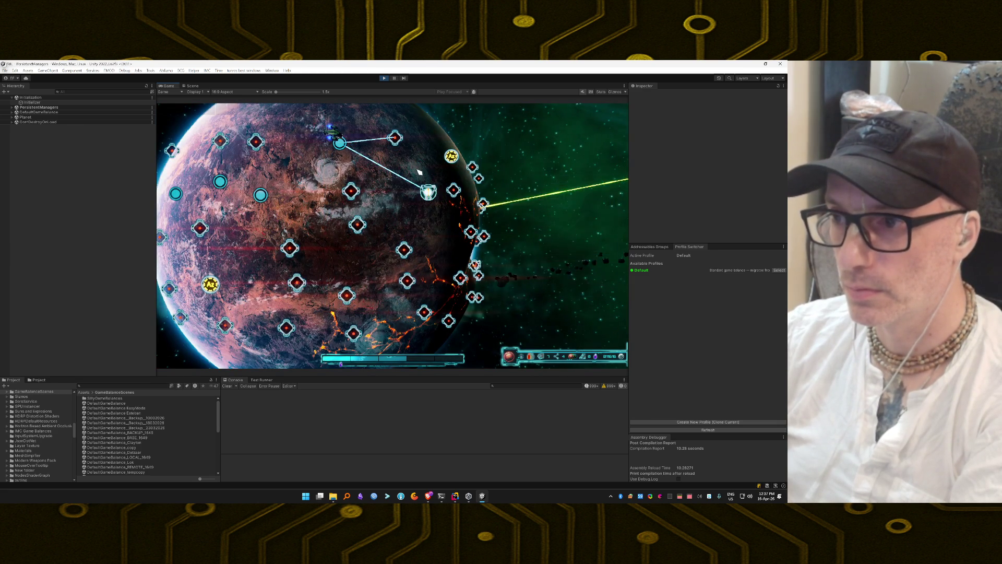
pyautogui.click(383, 195)
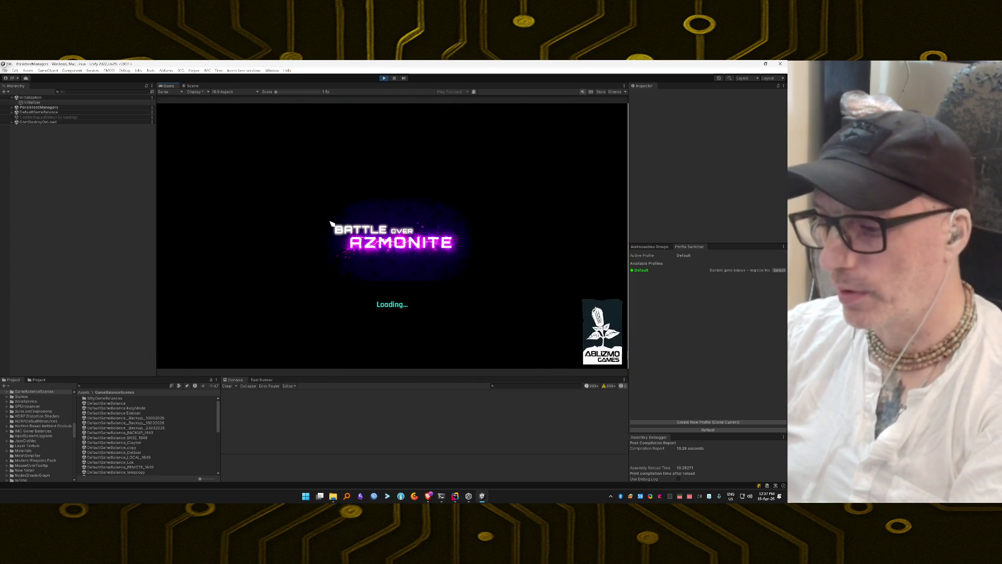
pyautogui.click(392, 329)
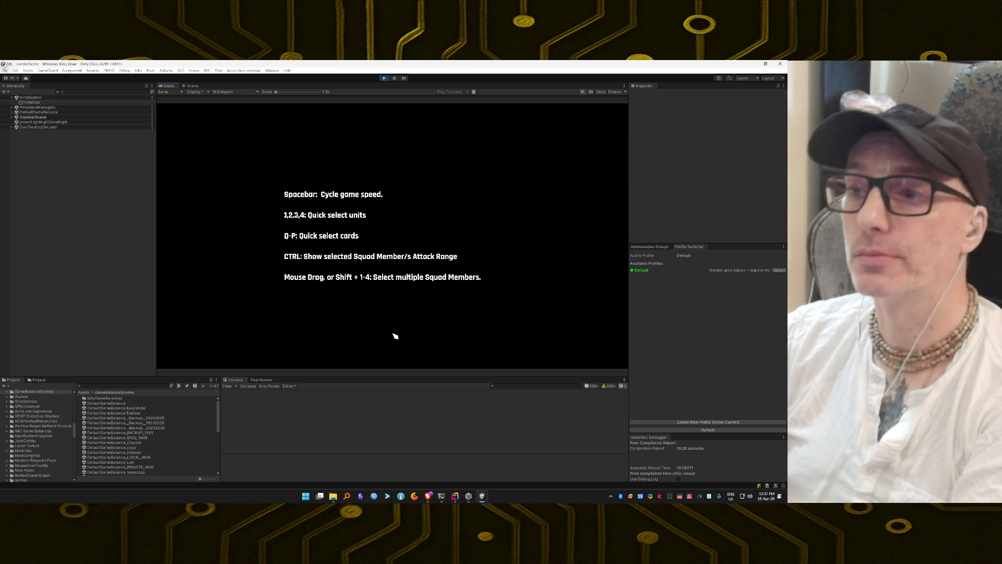
pyautogui.click(396, 285)
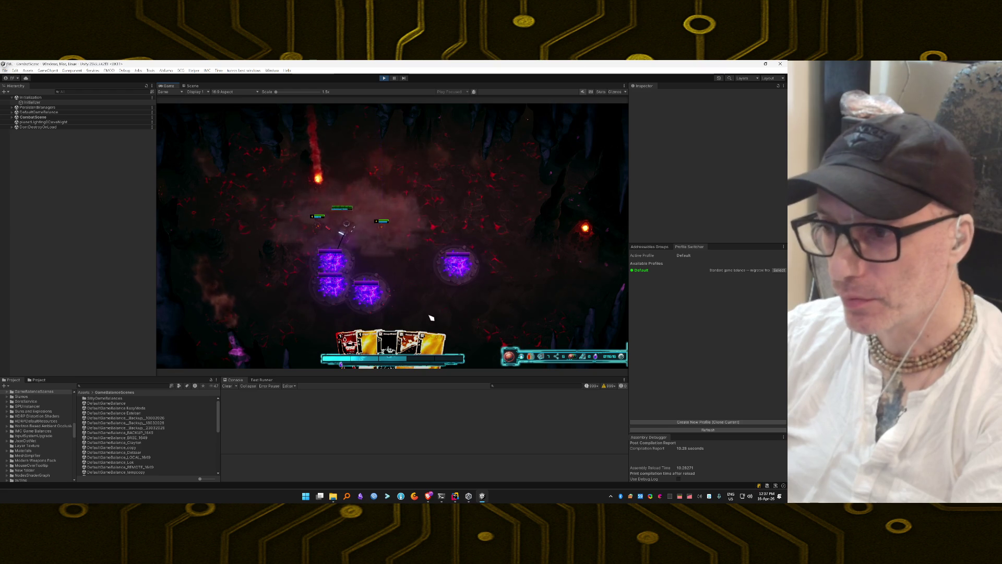
# Play the gold card, then enable the unlimited cheat in the debug panel
pyautogui.moveTo(436, 342)
pyautogui.mouseDown()
pyautogui.moveTo(351, 284)
pyautogui.moveTo(365, 285)
pyautogui.mouseUp()
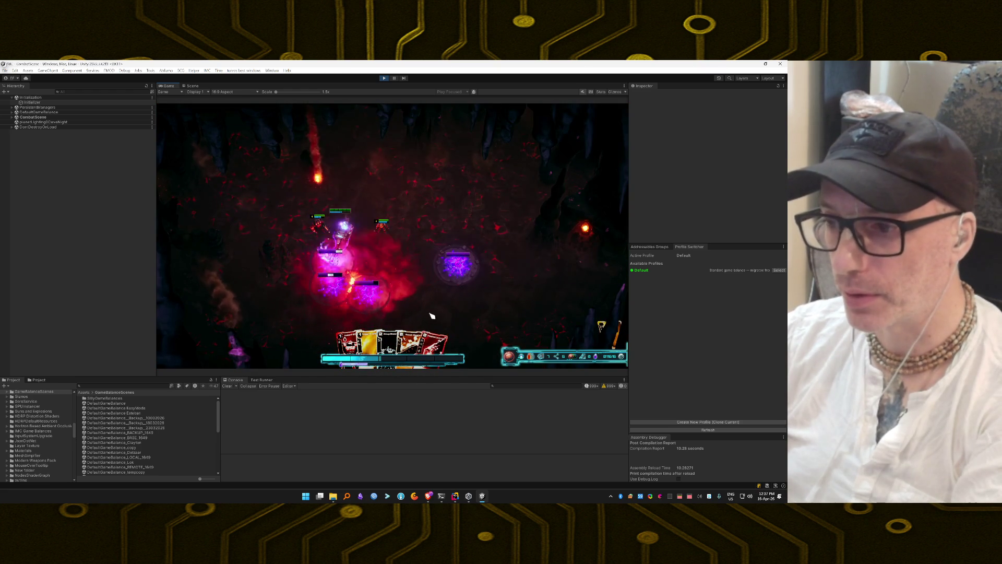
pyautogui.press('`')
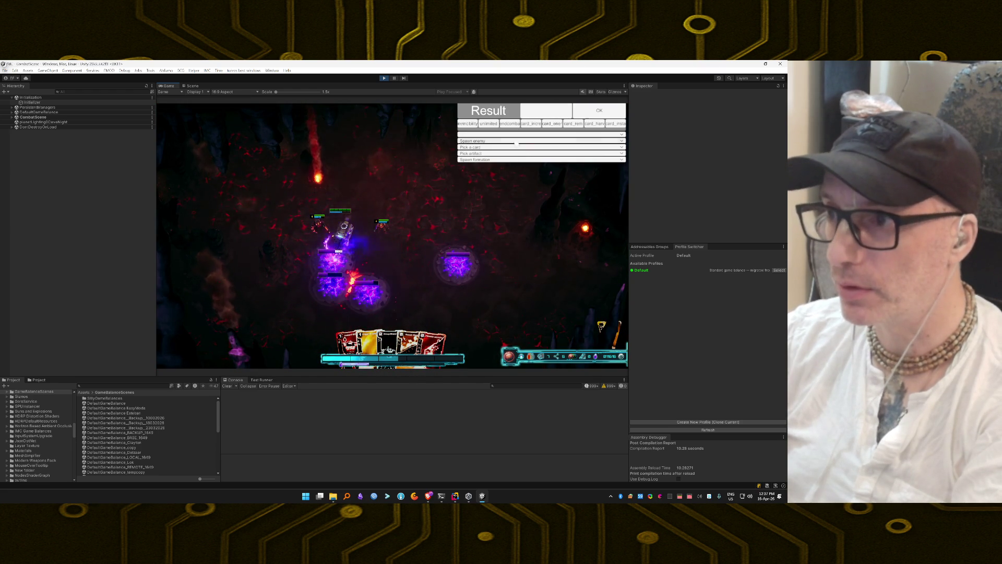
pyautogui.click(486, 124)
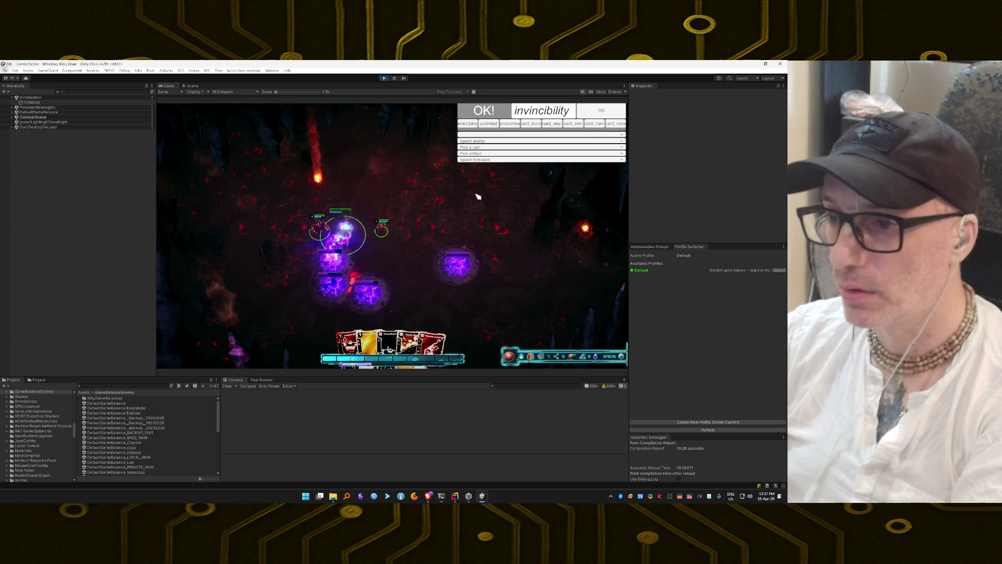
pyautogui.press('`')
# Play a yellow card and fire the Plasma Launcher at an enemy
pyautogui.click(389, 292)
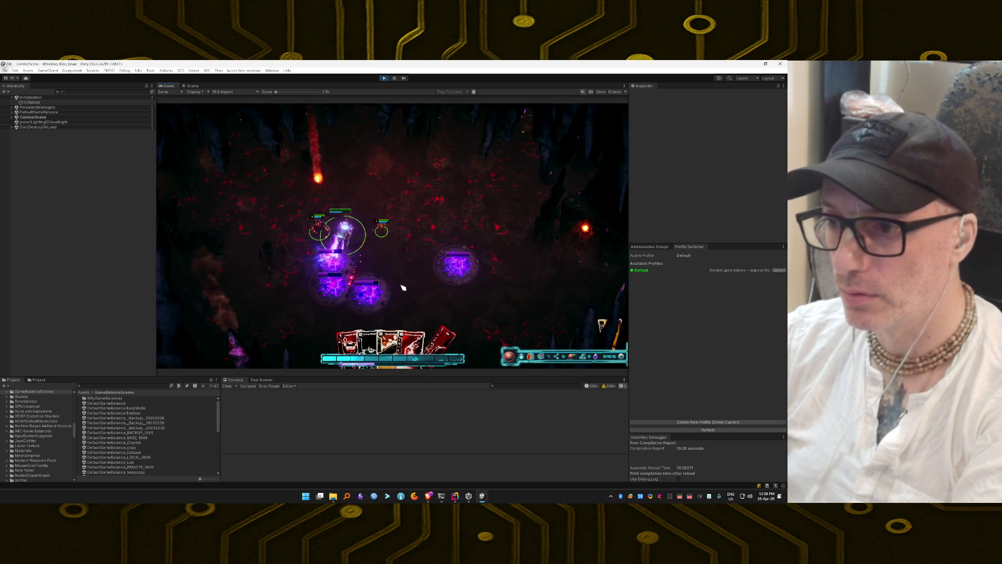
pyautogui.click(395, 343)
pyautogui.click(412, 261)
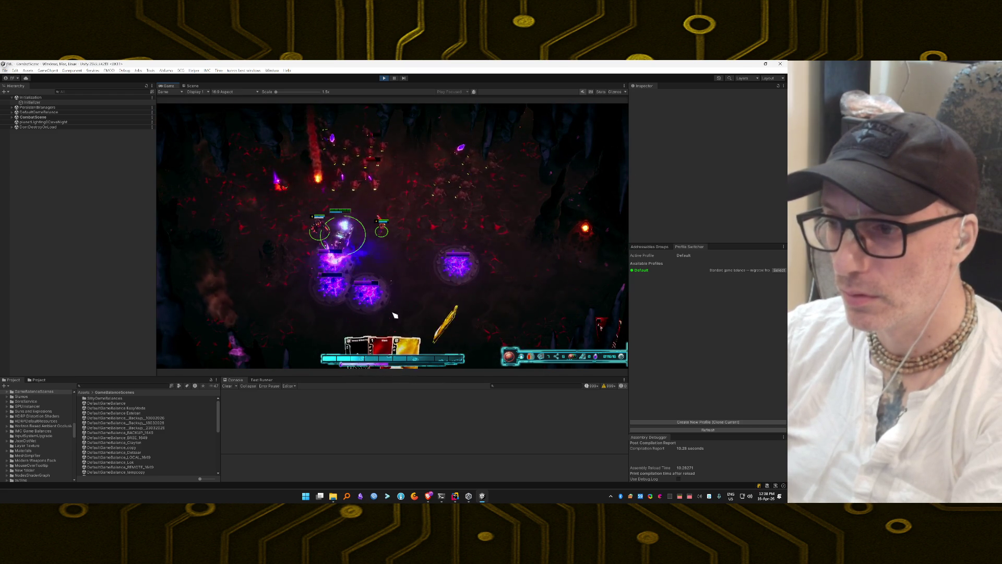
pyautogui.click(404, 346)
pyautogui.click(374, 277)
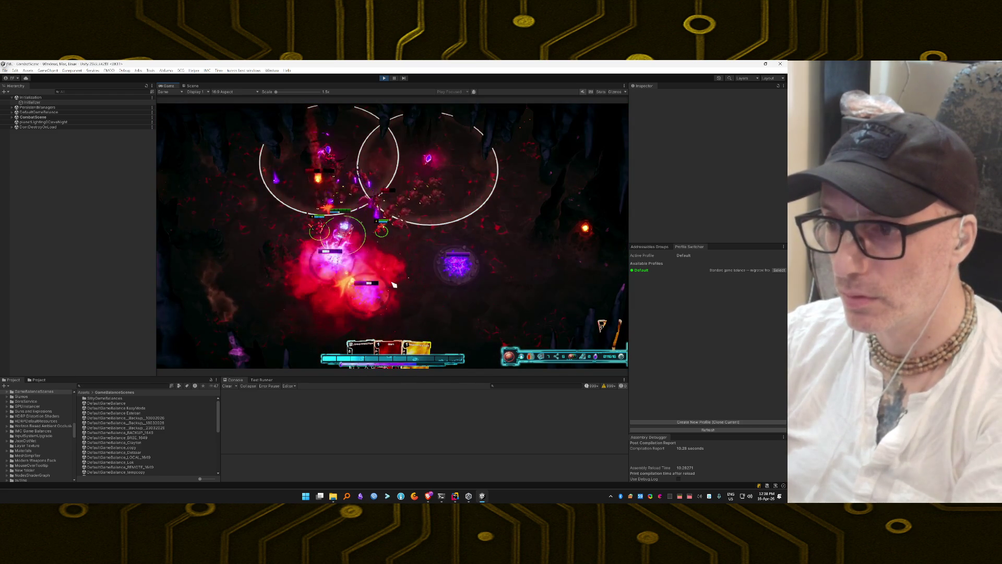
# Play three more yellow cards on targets around the crystals to win the cavern fight
pyautogui.click(408, 344)
pyautogui.click(442, 274)
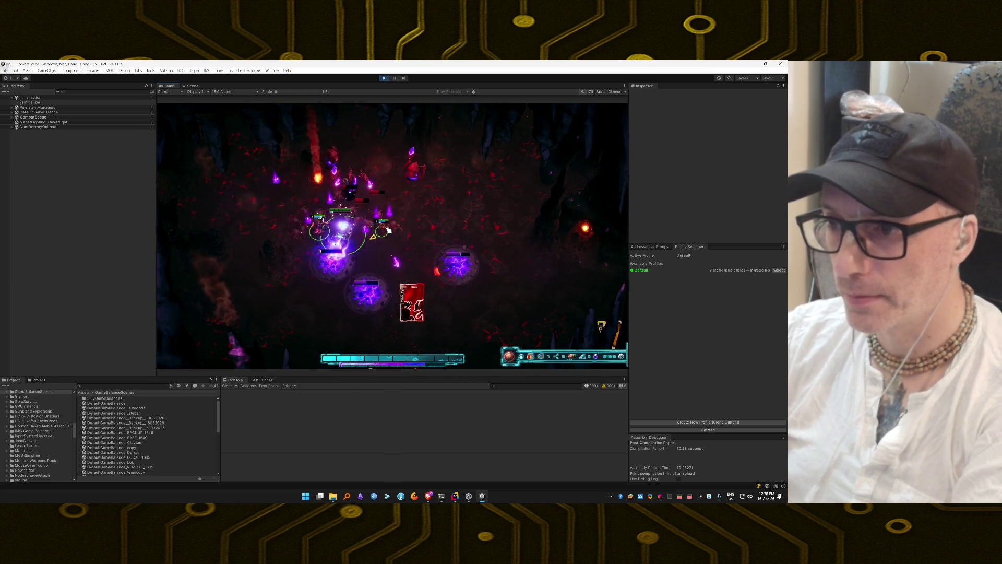
pyautogui.click(395, 349)
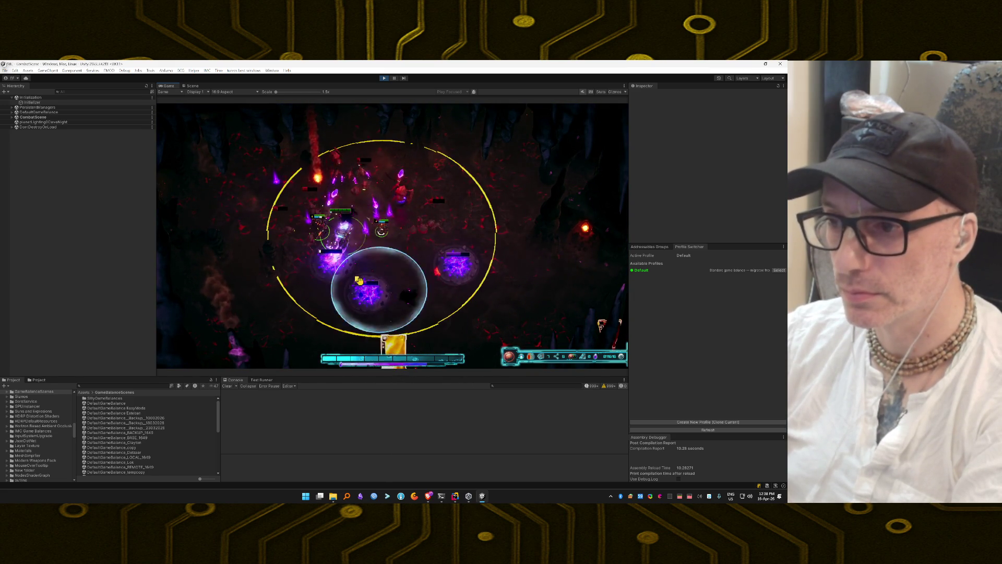
pyautogui.click(396, 280)
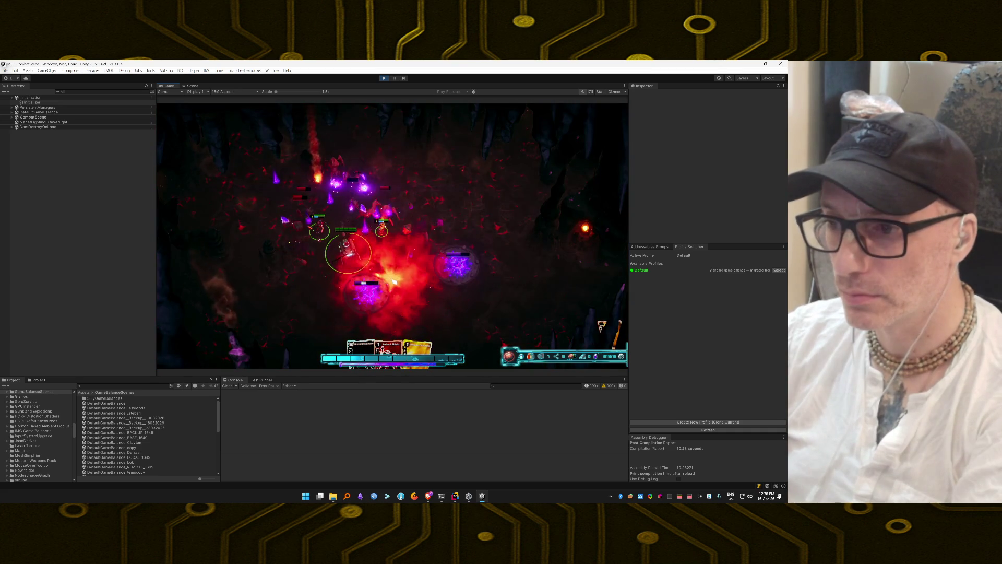
pyautogui.click(418, 349)
pyautogui.click(383, 222)
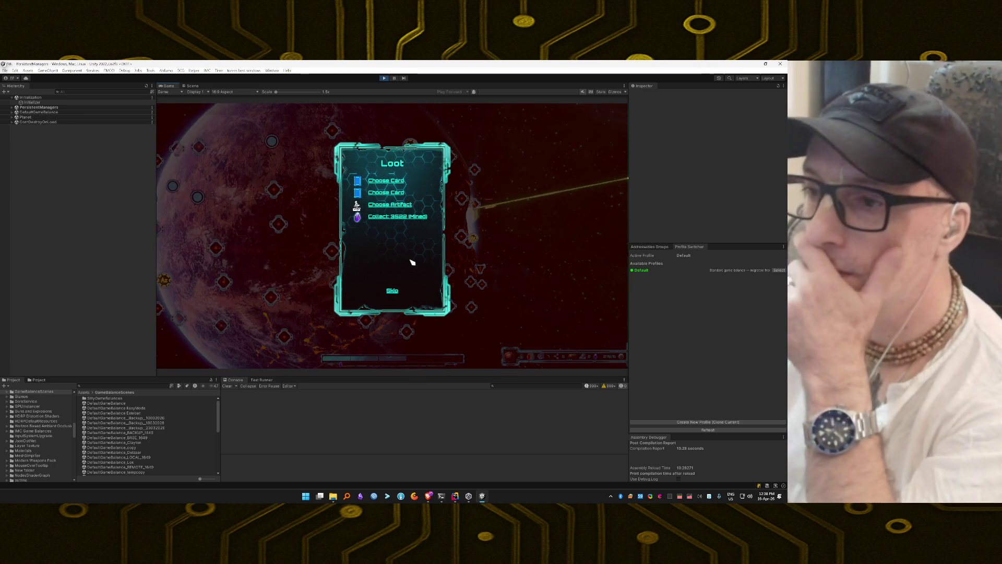
# Show the three artifact choices, then open a new browser tab and start typing 'ho'
pyautogui.click(389, 209)
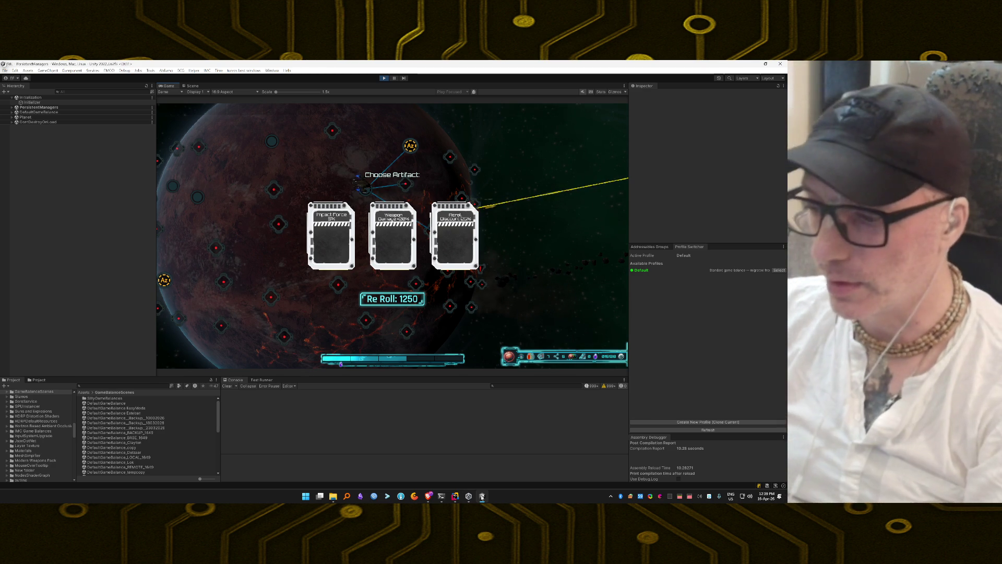
pyautogui.click(428, 496)
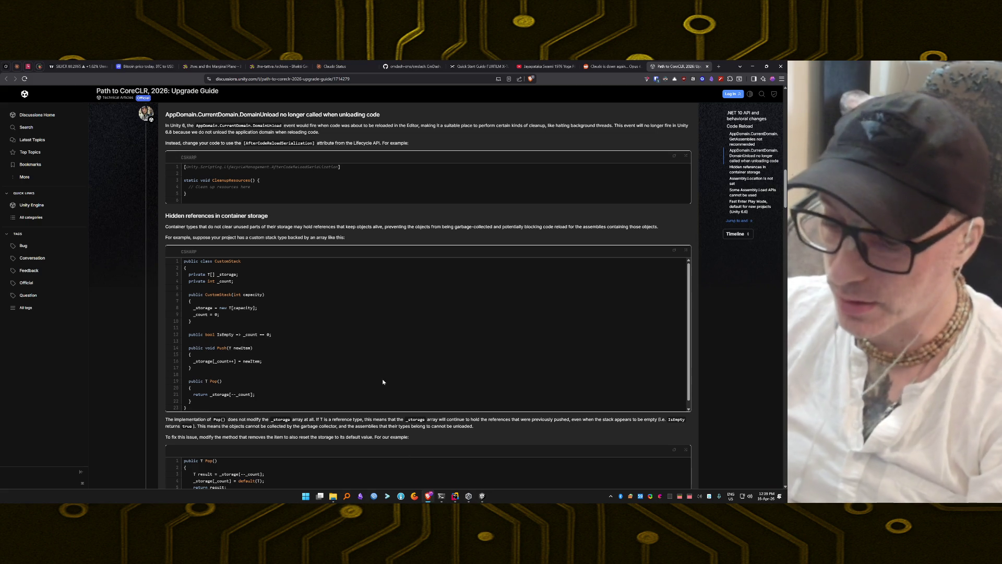
pyautogui.hotkey('ctrl', 't')
pyautogui.write('ho')
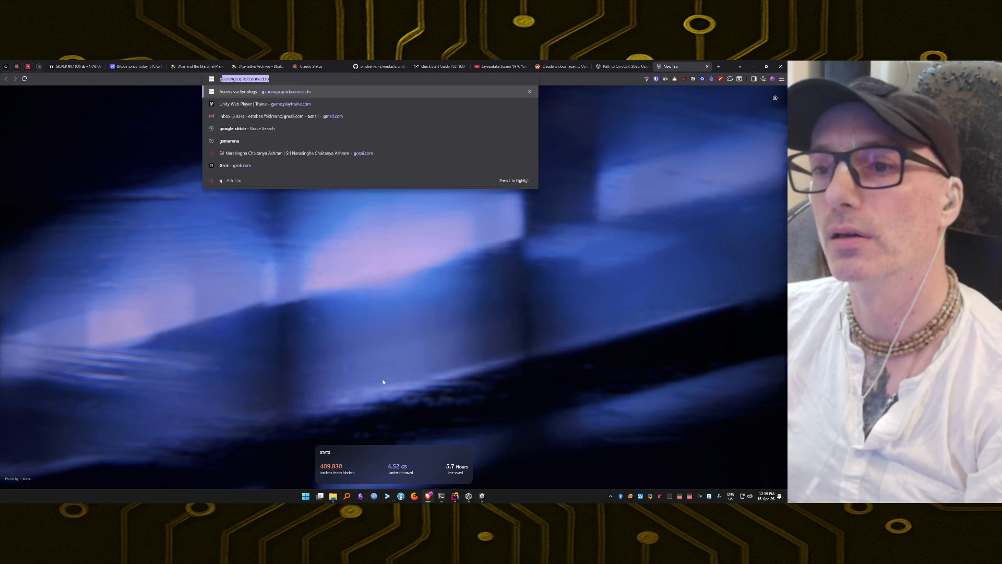